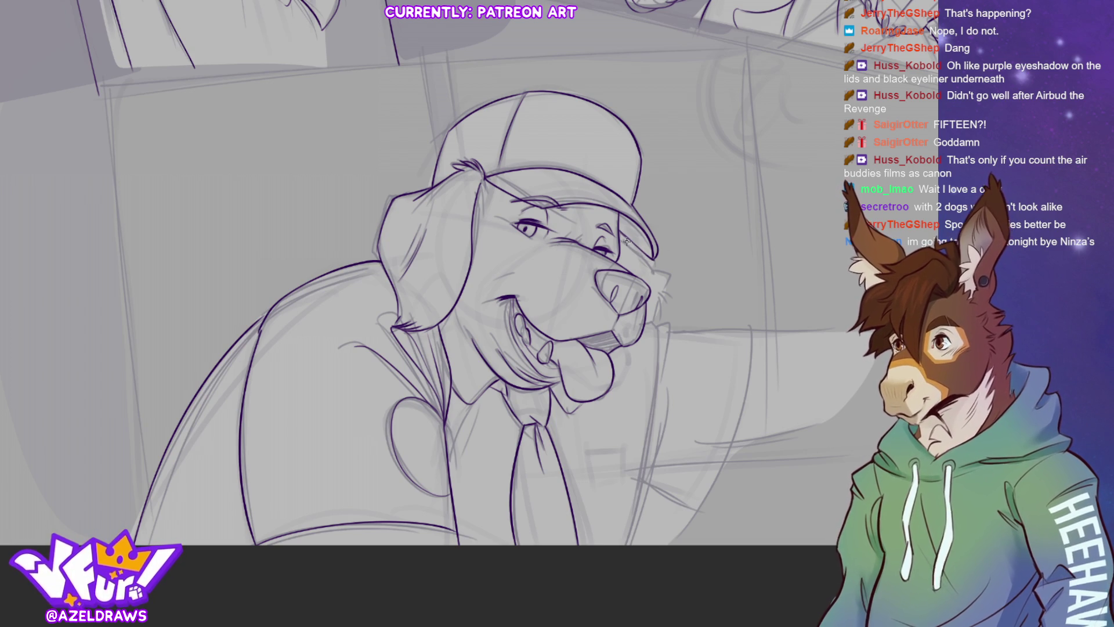
Ink the muzzle's right edge, the nostril detail and the jaw line.
mouse_move(649, 271)
mouse_down()
mouse_move(668, 280)
mouse_move(643, 323)
mouse_up()
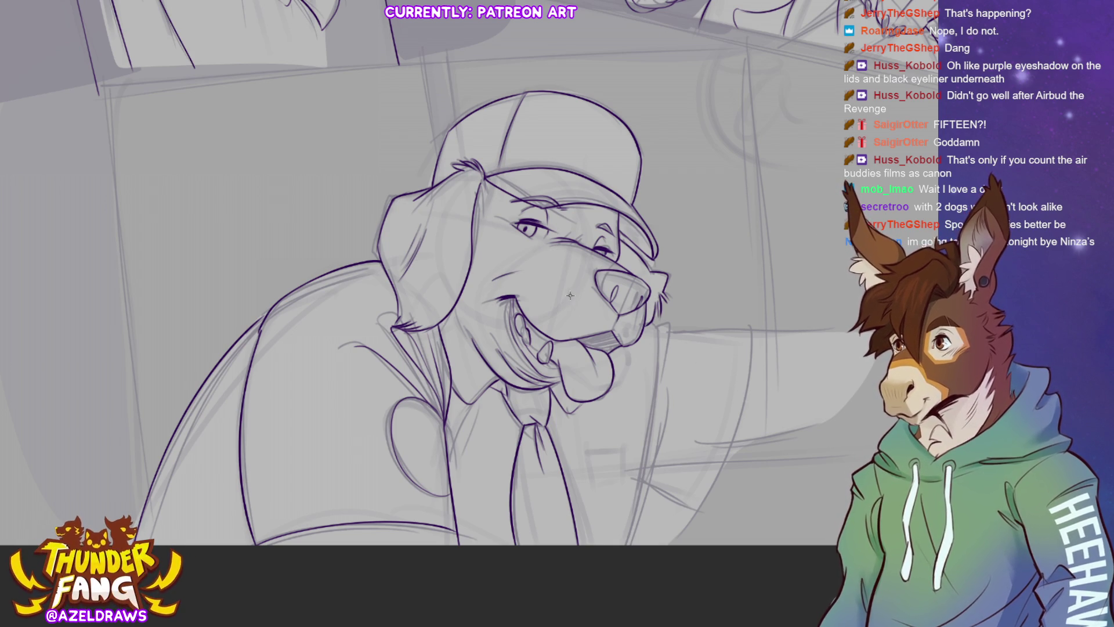
mouse_move(568, 300)
mouse_down()
mouse_move(636, 331)
mouse_move(657, 325)
mouse_move(656, 380)
mouse_up()
mouse_move(662, 325)
mouse_down()
mouse_move(651, 373)
mouse_move(669, 325)
mouse_move(669, 389)
mouse_move(611, 575)
mouse_up()
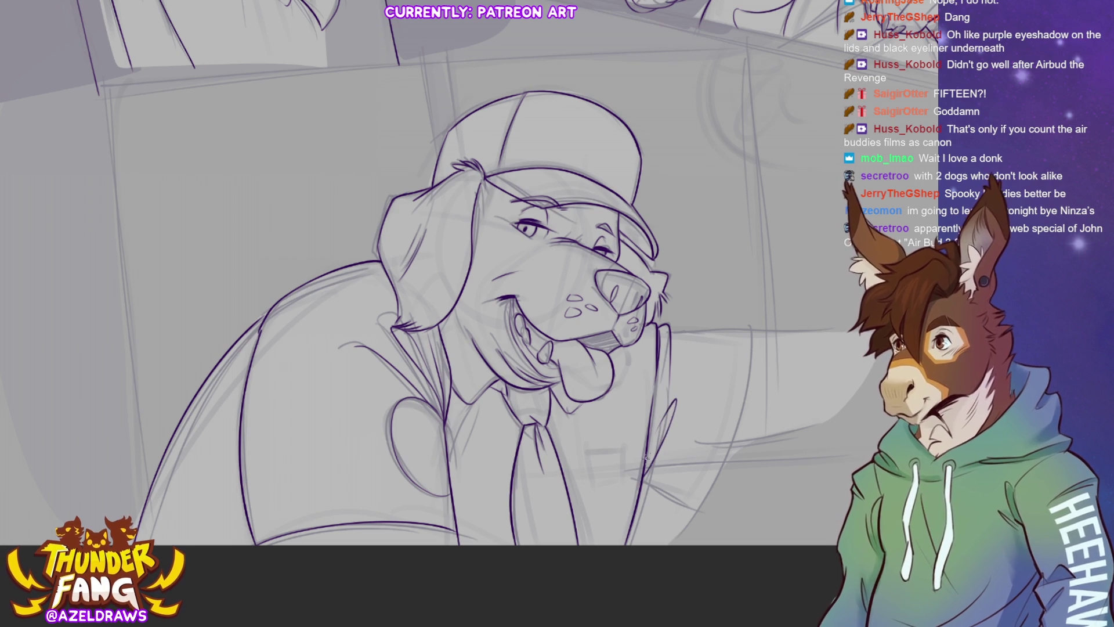
Ink the cheek, the sleeve fold and both edges of the outstretched arm.
mouse_move(670, 332)
mouse_down()
mouse_move(753, 332)
mouse_move(751, 366)
mouse_move(698, 506)
mouse_up()
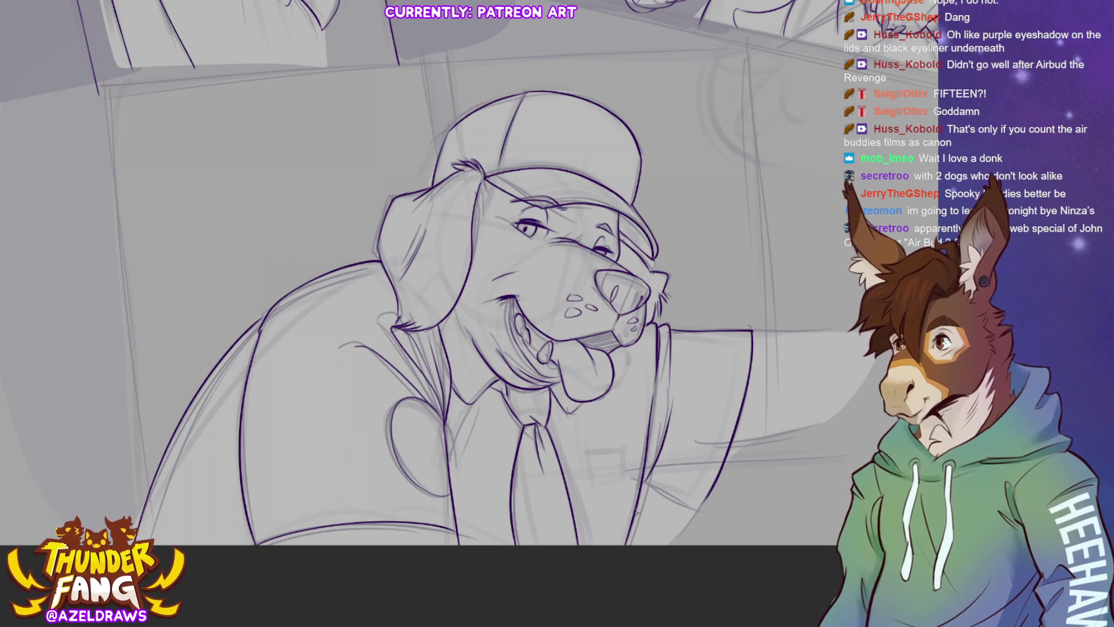
drag(636, 489, 703, 508)
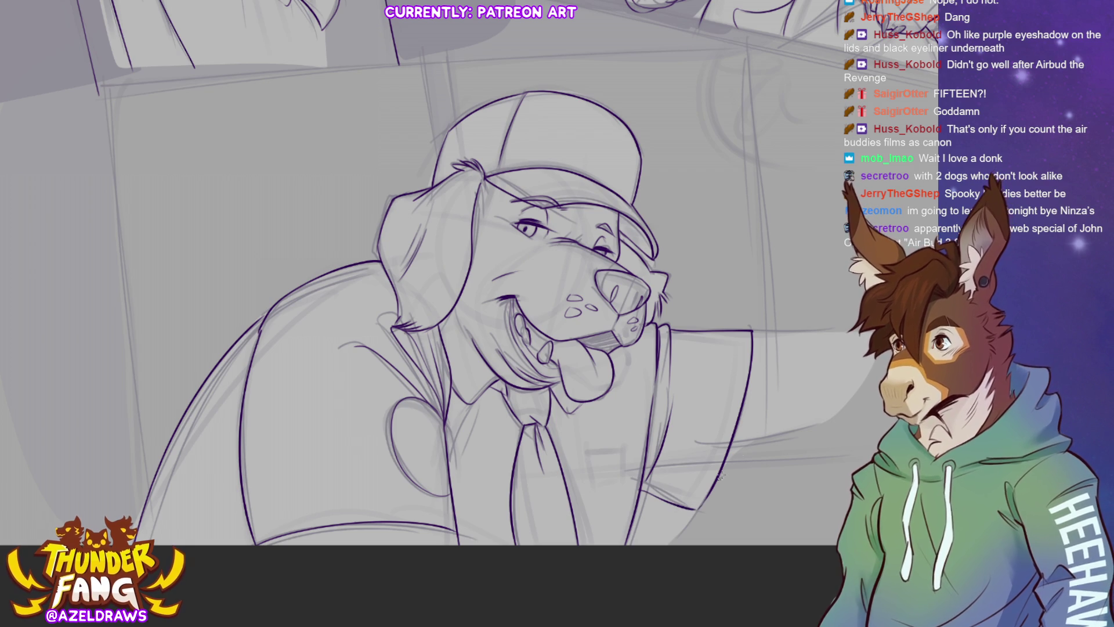
drag(752, 330, 847, 328)
drag(726, 447, 850, 416)
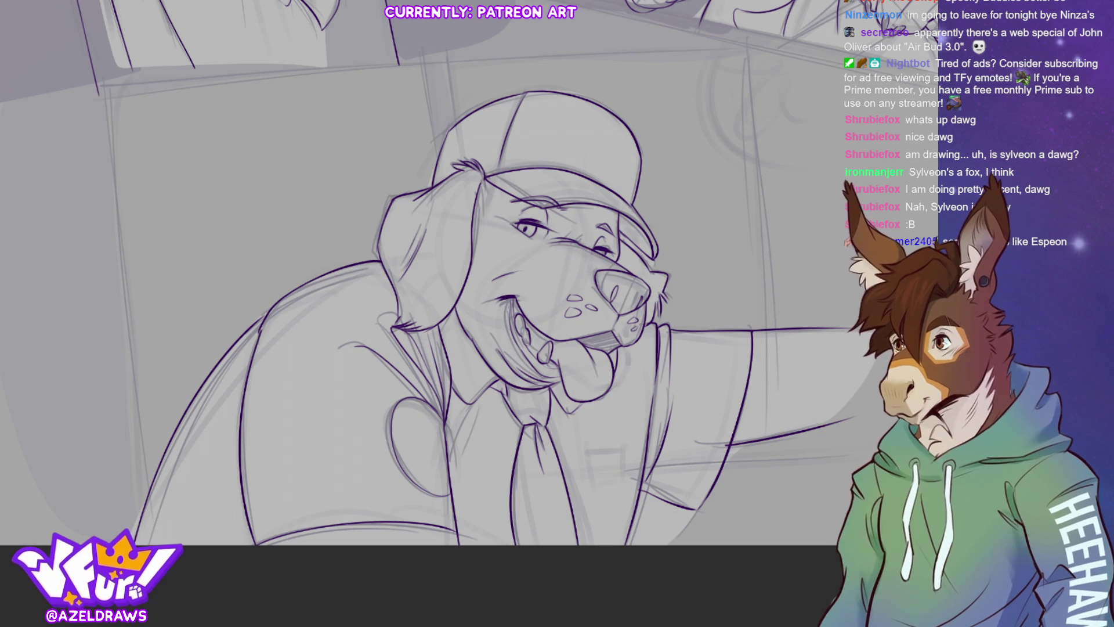
Fit the whole three-panel page in view and toggle the shading and sketch layers off and on.
key(ctrl+0)
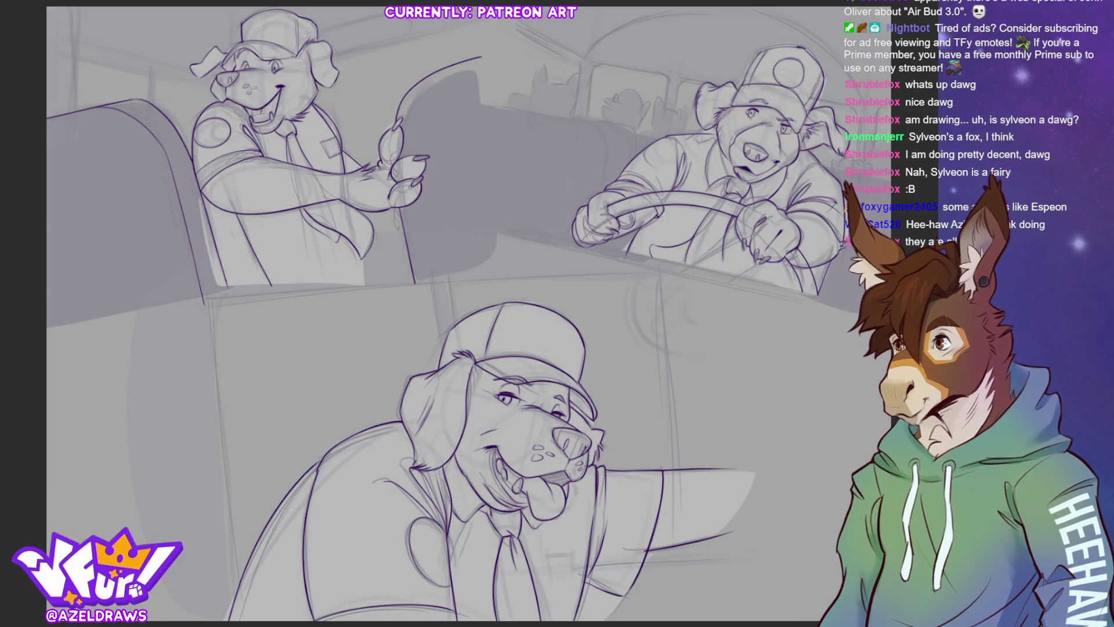
key(ctrl+comma)
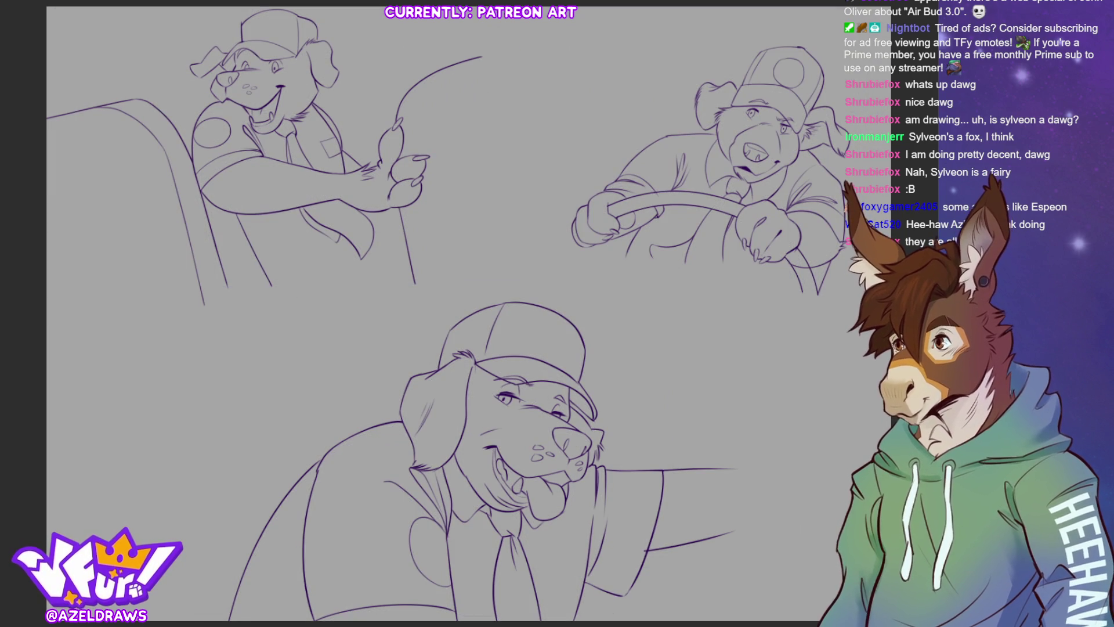
key(ctrl+comma)
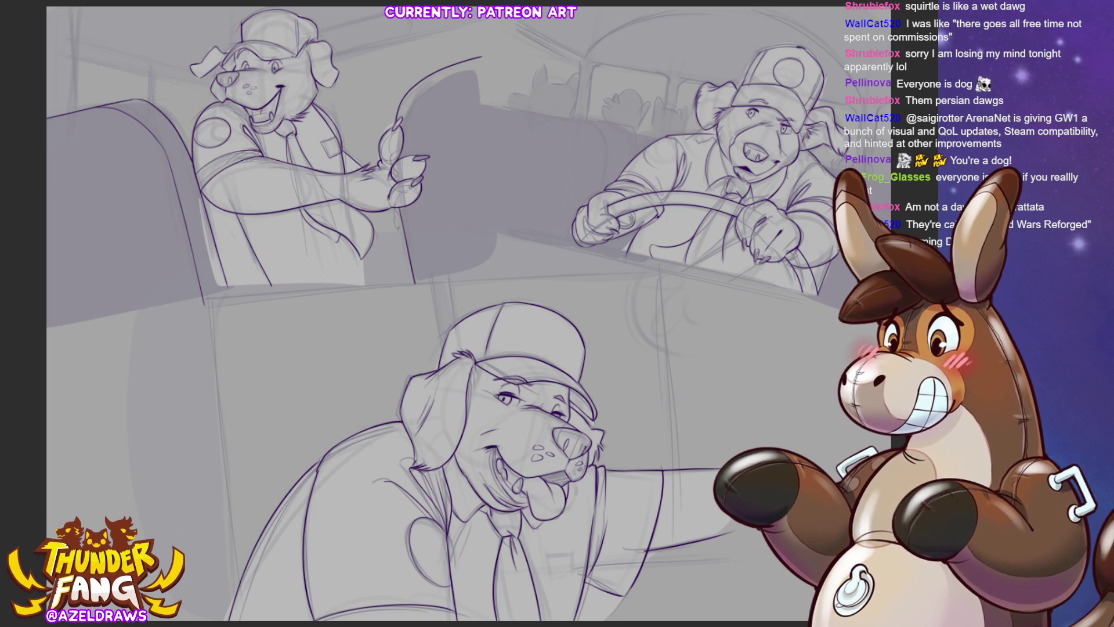
Lasso-fill the left, driver and bottom dogs flat yellow, then fit the page to the window.
mouse_move(349, 34)
mouse_down()
mouse_move(340, 16)
mouse_move(255, 5)
mouse_move(165, 200)
mouse_move(332, 348)
mouse_move(363, 29)
mouse_move(348, 34)
mouse_up()
mouse_move(835, 119)
mouse_down()
mouse_move(789, 23)
mouse_move(574, 278)
mouse_move(807, 326)
mouse_move(834, 121)
mouse_up()
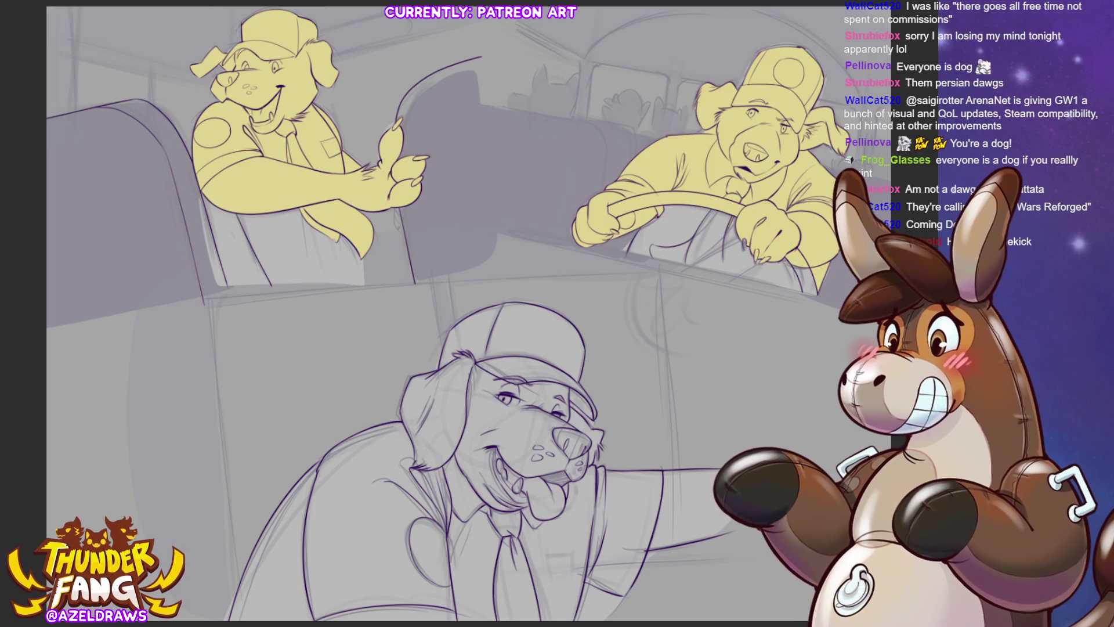
drag(770, 295, 805, 144)
mouse_move(807, 285)
mouse_down()
mouse_move(656, 136)
mouse_move(203, 458)
mouse_move(842, 328)
mouse_move(808, 286)
mouse_up()
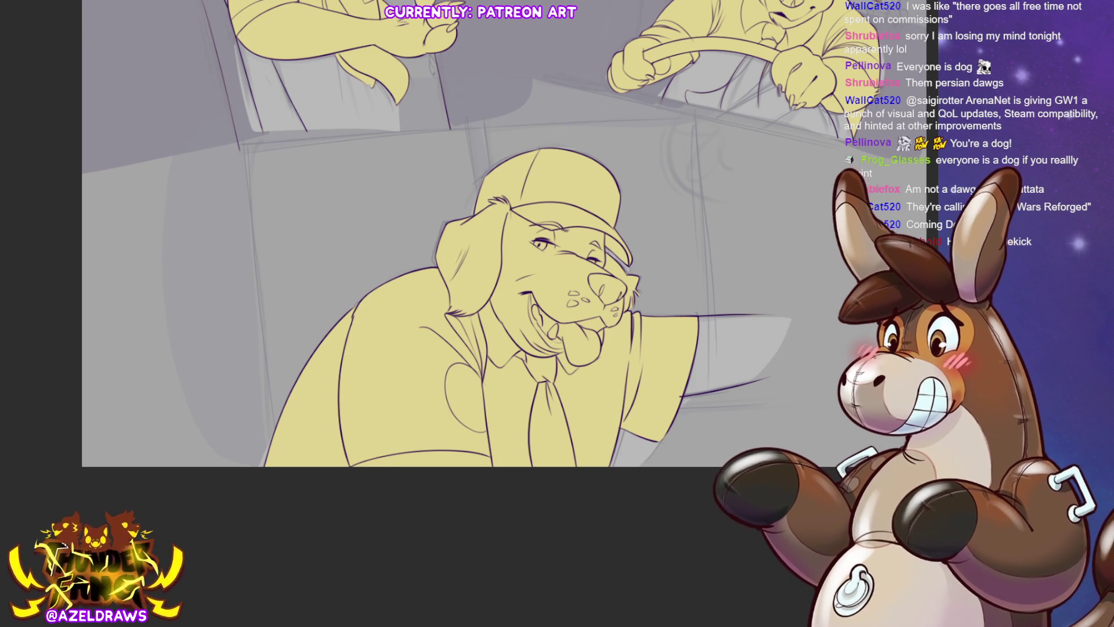
key(ctrl+0)
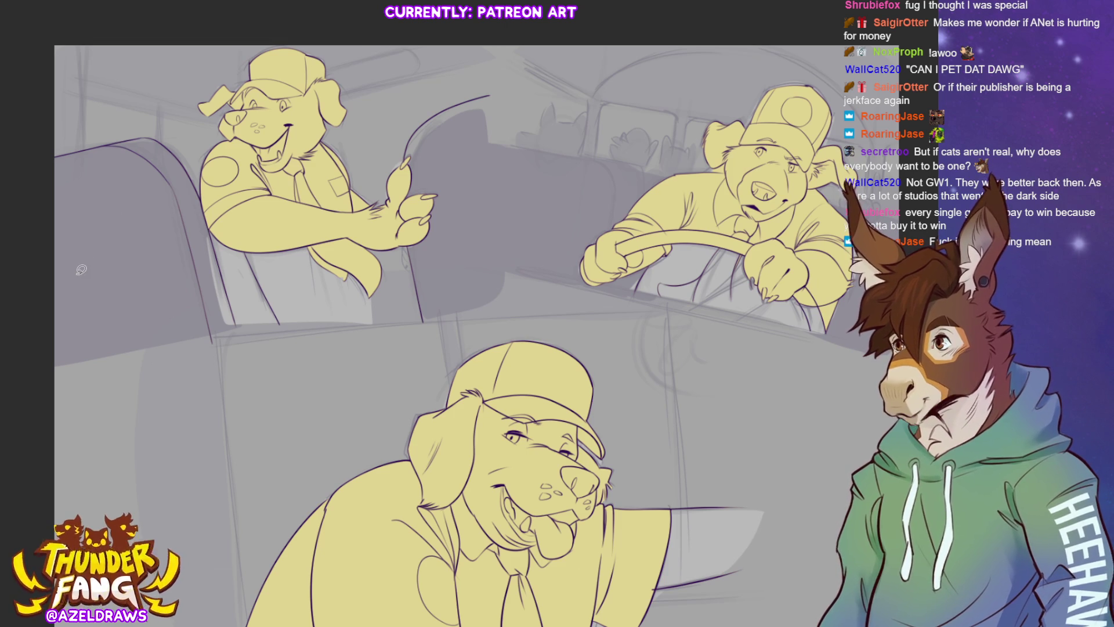
Eyedrop white and fill the left dog's shirt, then shade the left seat darker grey.
key(alt)
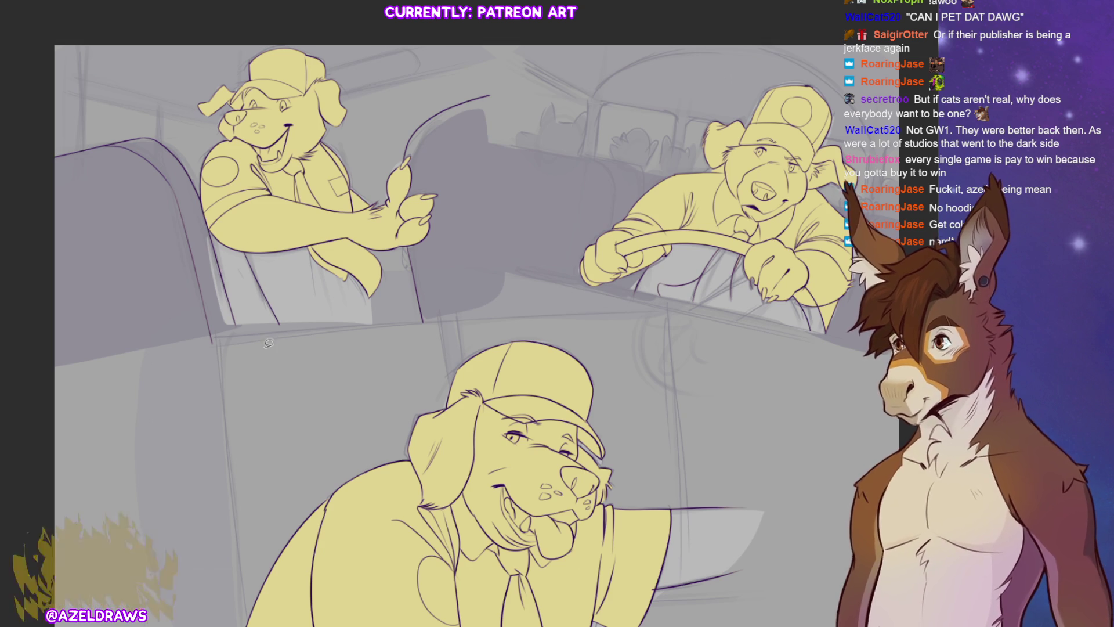
mouse_move(249, 248)
mouse_down()
mouse_move(255, 272)
mouse_move(313, 328)
mouse_move(358, 326)
mouse_move(377, 286)
mouse_move(350, 242)
mouse_move(308, 227)
mouse_up()
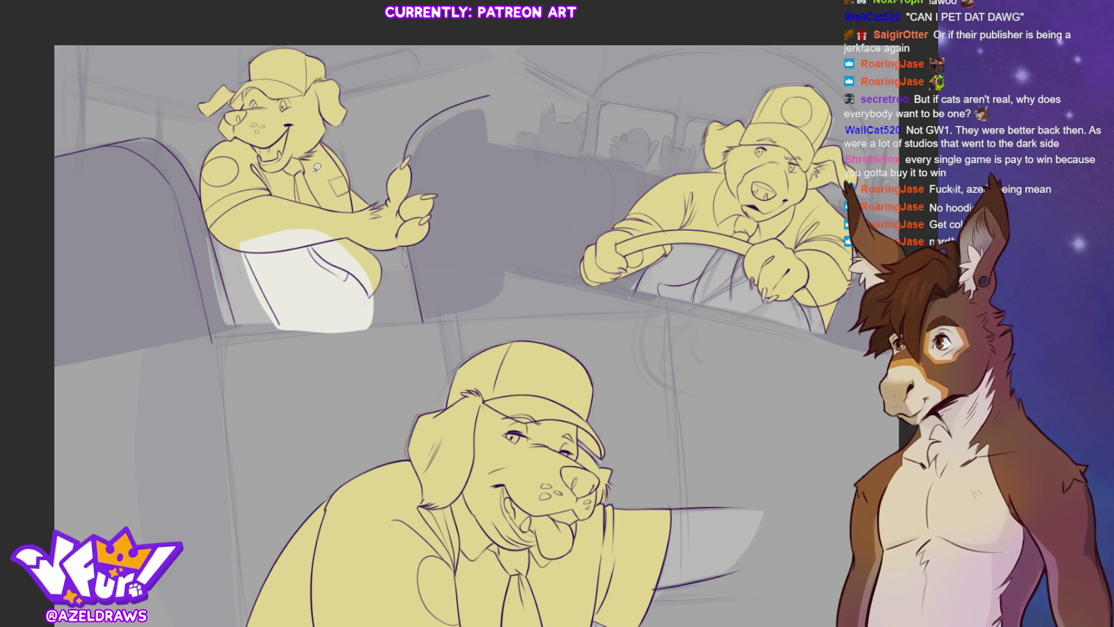
mouse_move(242, 246)
mouse_down()
mouse_move(325, 238)
mouse_move(275, 219)
mouse_move(244, 235)
mouse_up()
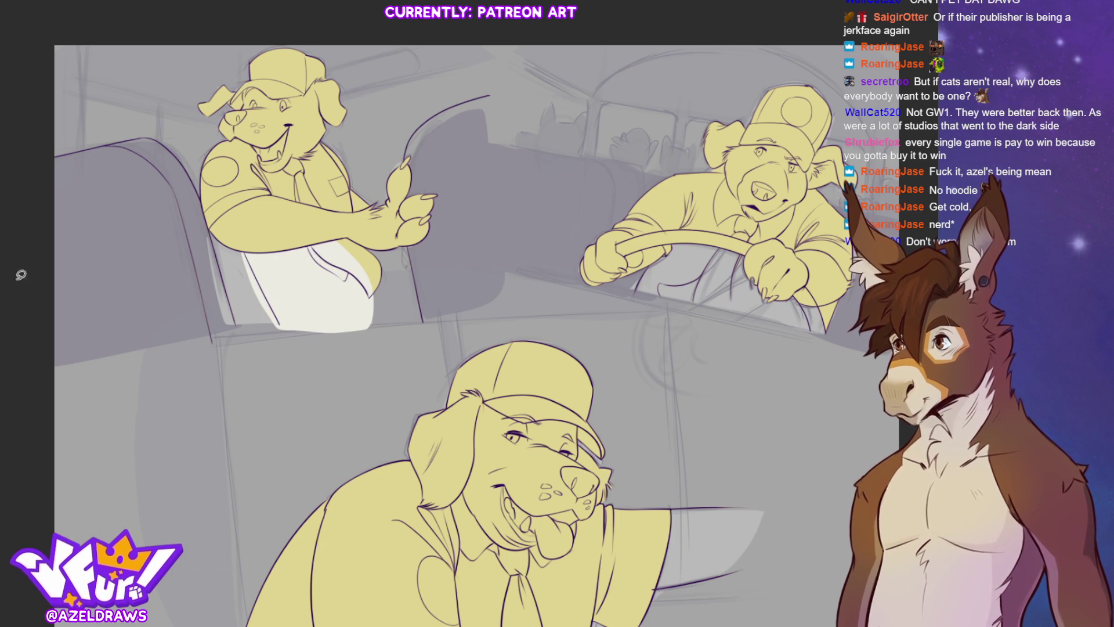
mouse_move(235, 129)
mouse_down()
mouse_move(219, 134)
mouse_move(200, 201)
mouse_move(219, 229)
mouse_move(298, 205)
mouse_move(357, 219)
mouse_move(361, 187)
mouse_move(339, 142)
mouse_move(299, 141)
mouse_move(276, 159)
mouse_move(242, 131)
mouse_move(223, 134)
mouse_up()
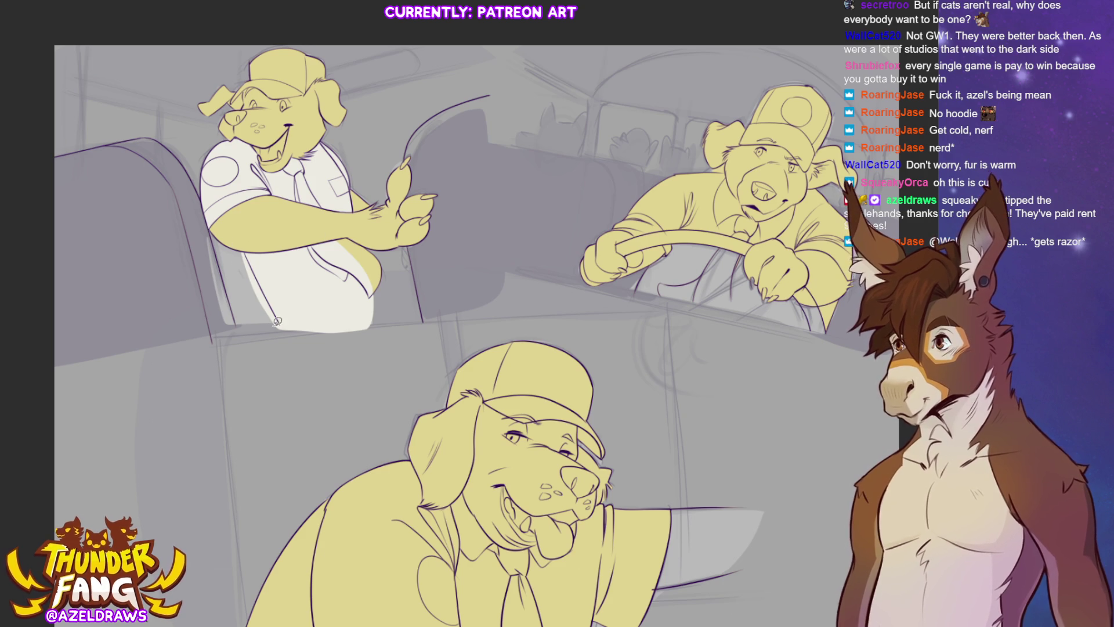
mouse_move(282, 324)
mouse_down()
mouse_move(250, 255)
mouse_move(213, 228)
mouse_up()
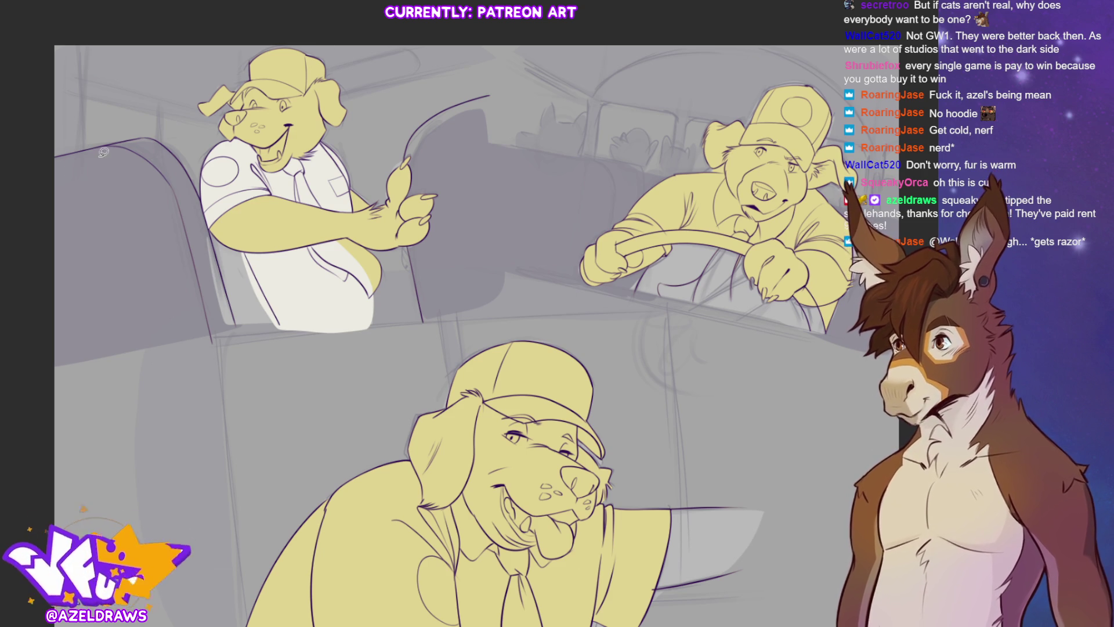
mouse_move(44, 158)
mouse_down()
mouse_move(155, 140)
mouse_move(150, 258)
mouse_move(47, 355)
mouse_up()
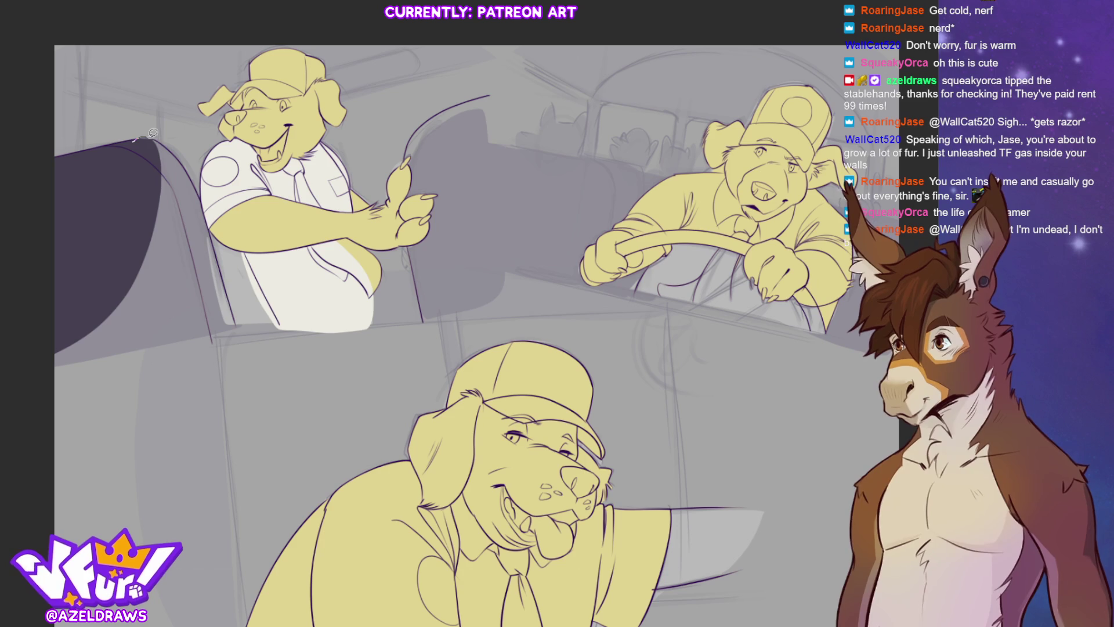
Fill the seat left of the first dog and the seatback behind his hand dark purple.
mouse_move(142, 132)
mouse_down()
mouse_move(190, 165)
mouse_move(210, 219)
mouse_move(102, 251)
mouse_up()
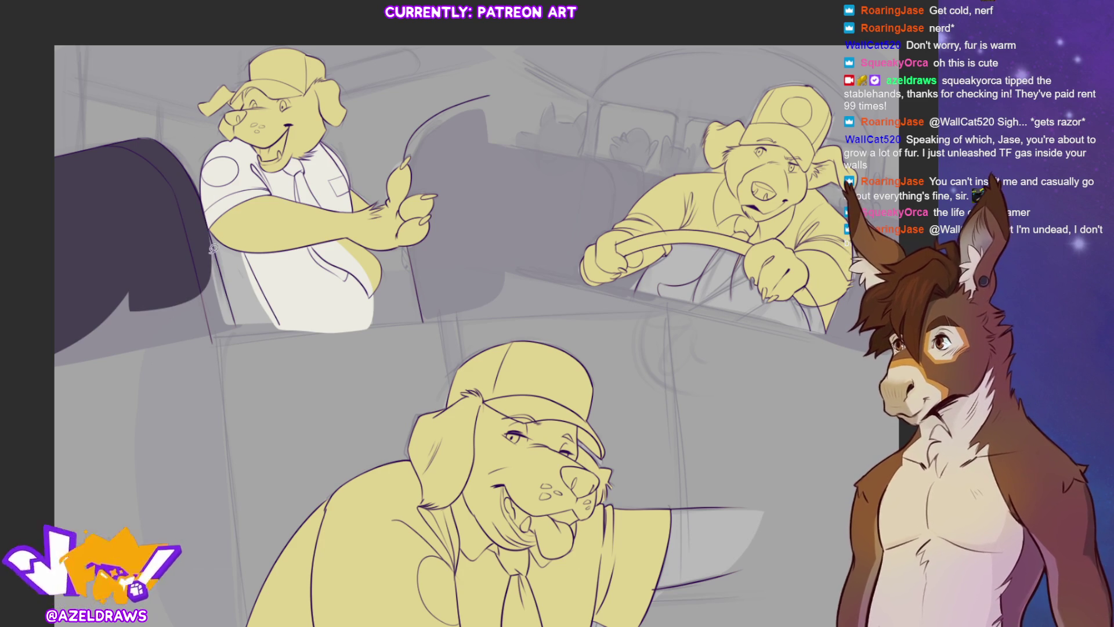
mouse_move(210, 227)
mouse_down()
mouse_move(223, 293)
mouse_move(64, 358)
mouse_up()
mouse_move(212, 222)
mouse_down()
mouse_move(251, 255)
mouse_move(281, 320)
mouse_move(231, 329)
mouse_up()
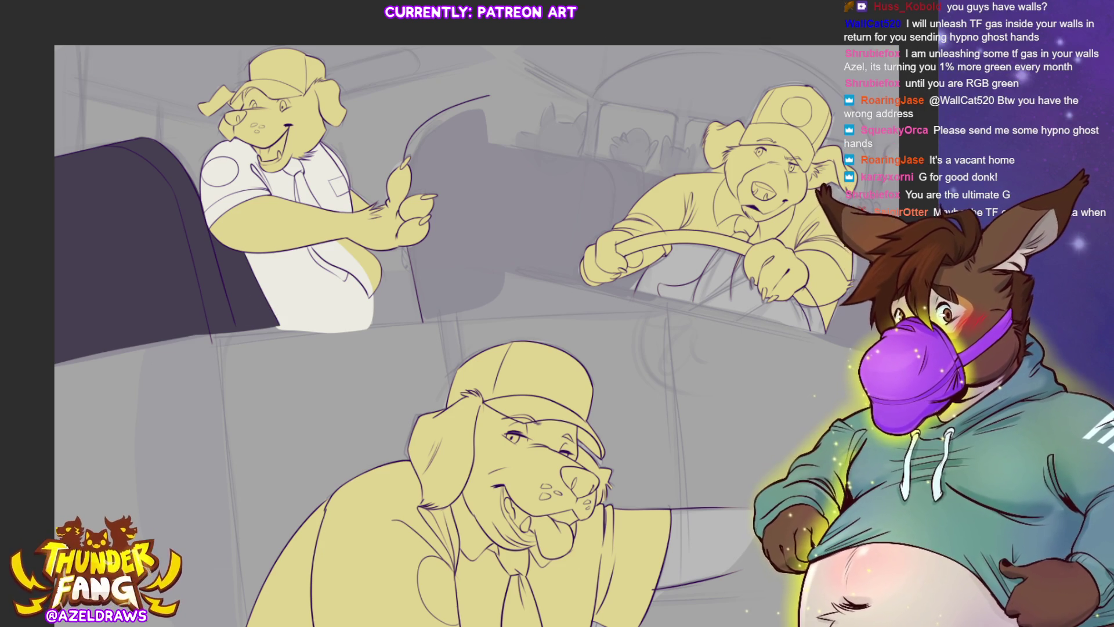
mouse_move(406, 161)
mouse_down()
mouse_move(441, 108)
mouse_move(502, 96)
mouse_move(531, 247)
mouse_move(484, 296)
mouse_move(435, 278)
mouse_up()
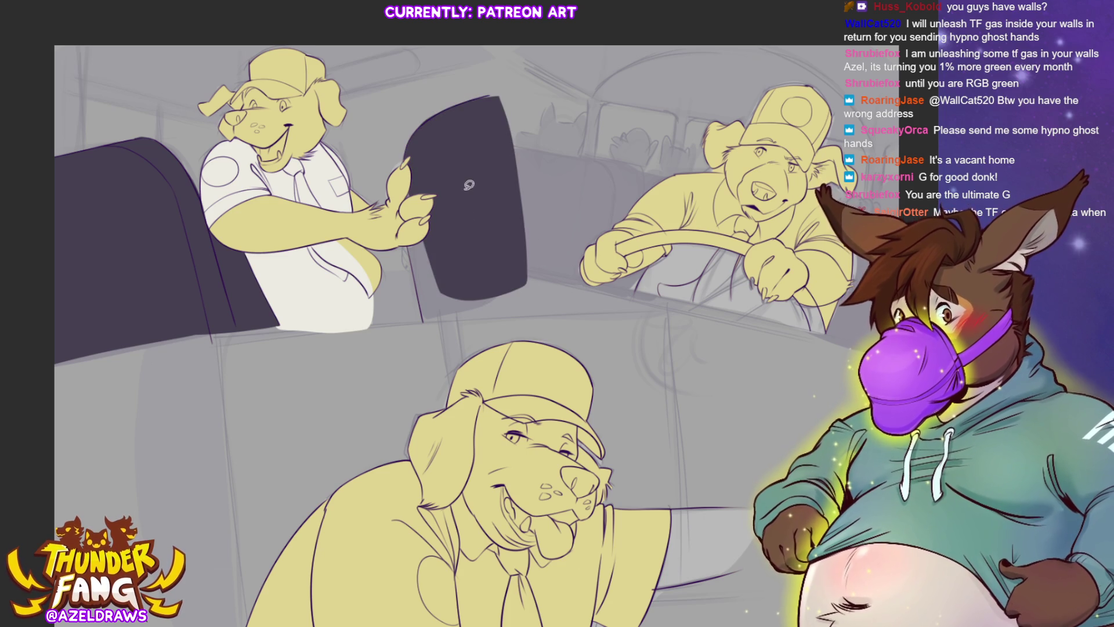
mouse_move(408, 162)
mouse_down()
mouse_move(408, 221)
mouse_move(439, 274)
mouse_move(410, 236)
mouse_move(432, 319)
mouse_move(528, 305)
mouse_move(496, 194)
mouse_up()
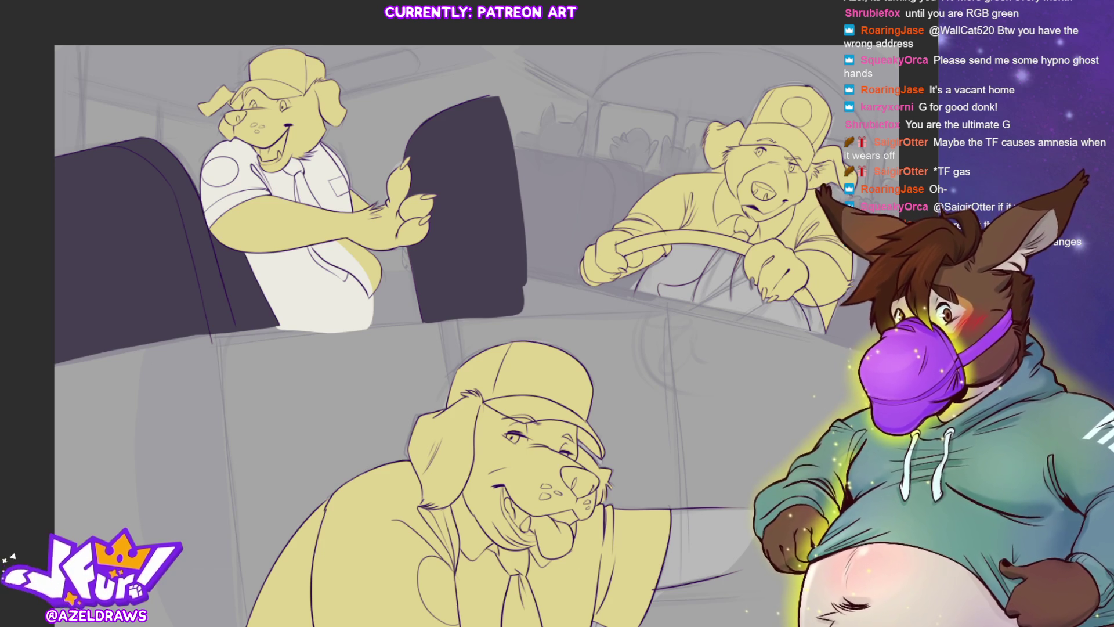
Lasso-fill the driver's whole shirt white, working around the steering wheel, chin and hand.
mouse_move(666, 241)
mouse_down()
mouse_move(643, 278)
mouse_move(649, 294)
mouse_move(824, 333)
mouse_up()
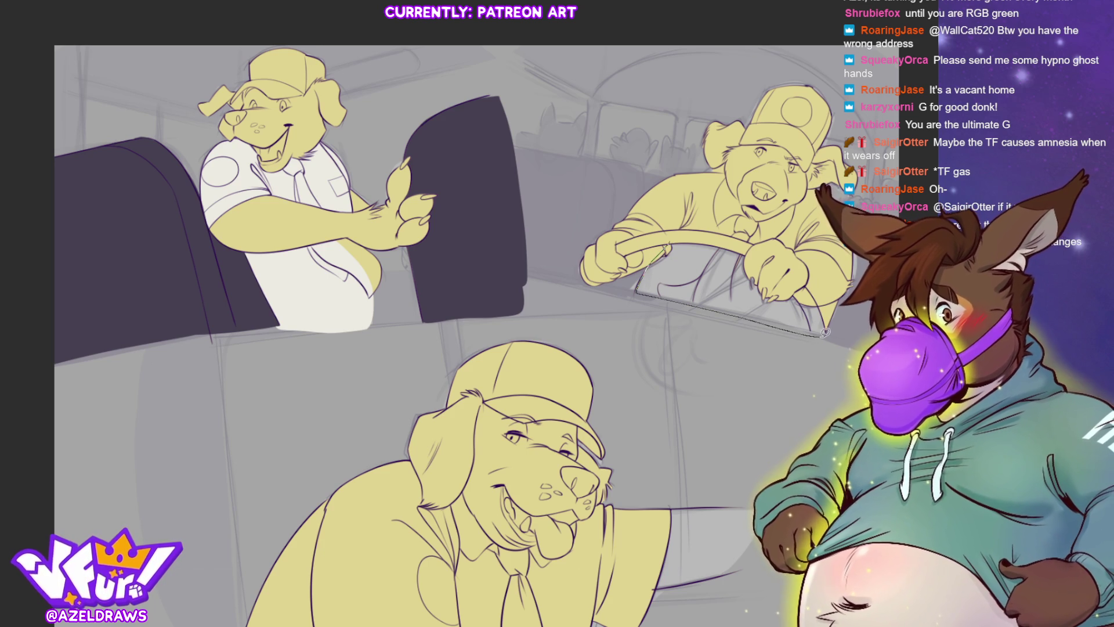
drag(808, 260, 686, 246)
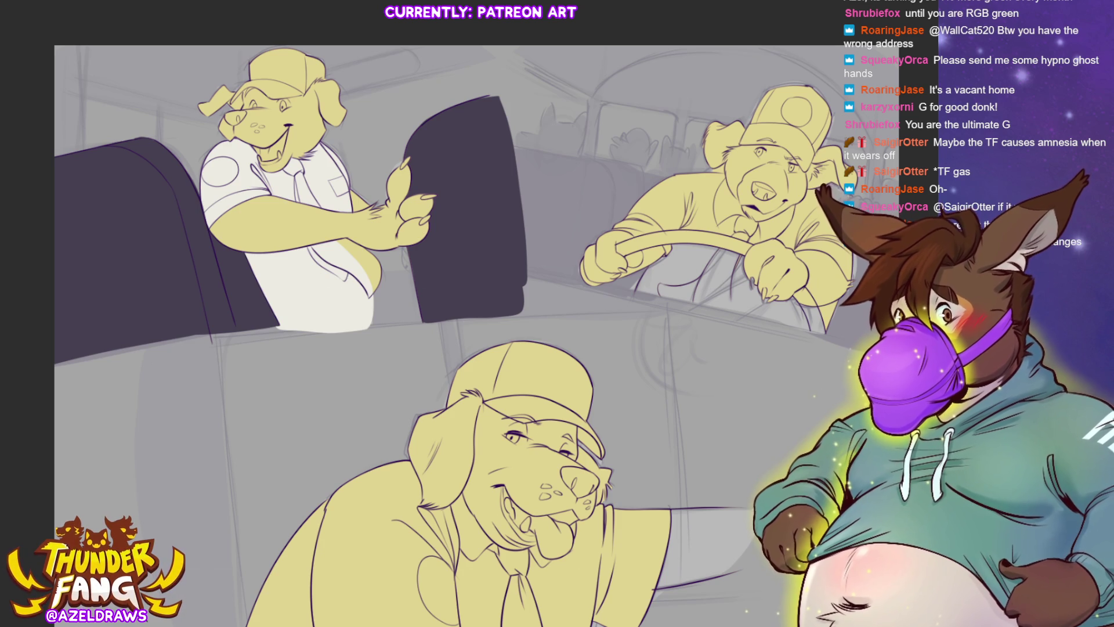
mouse_move(682, 232)
mouse_down()
mouse_move(637, 287)
mouse_move(804, 332)
mouse_up()
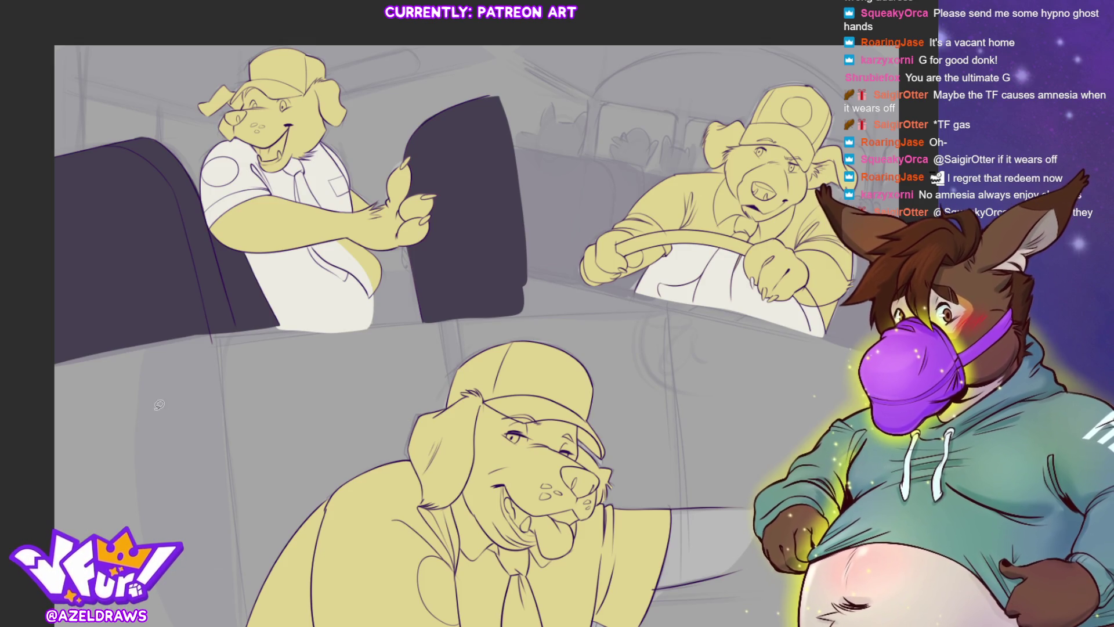
mouse_move(611, 226)
mouse_down()
mouse_move(667, 256)
mouse_move(711, 254)
mouse_move(736, 250)
mouse_move(749, 216)
mouse_move(730, 169)
mouse_move(692, 162)
mouse_move(612, 223)
mouse_up()
mouse_move(735, 170)
mouse_down()
mouse_move(705, 165)
mouse_move(644, 187)
mouse_move(608, 229)
mouse_move(649, 232)
mouse_move(666, 264)
mouse_move(719, 252)
mouse_move(746, 224)
mouse_move(730, 173)
mouse_up()
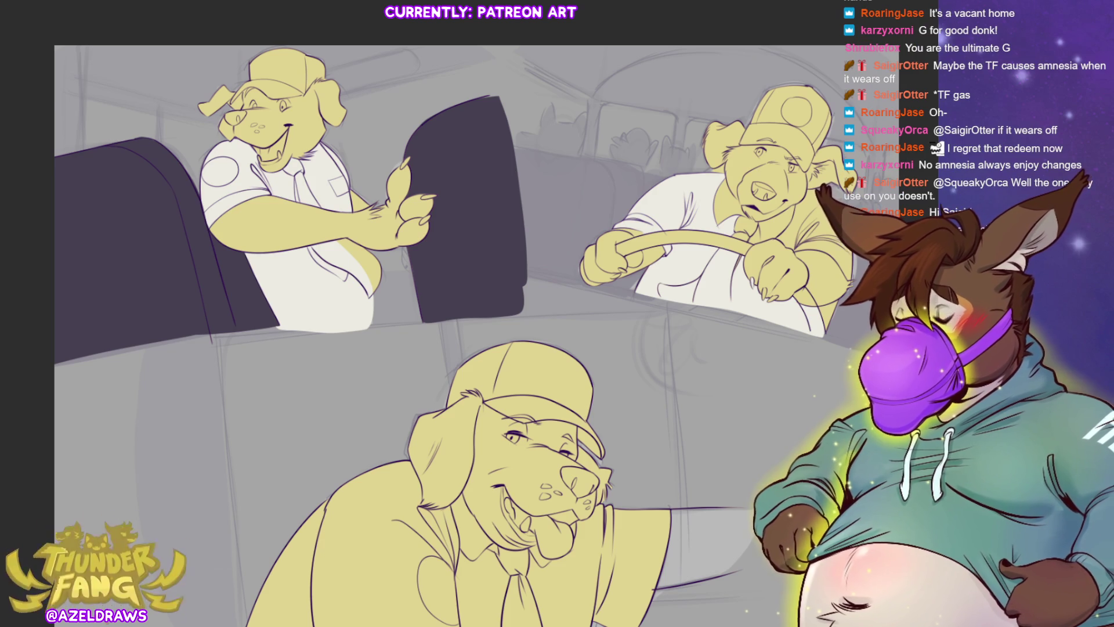
mouse_move(755, 211)
mouse_down()
mouse_move(725, 165)
mouse_move(706, 232)
mouse_move(760, 209)
mouse_move(750, 248)
mouse_move(793, 253)
mouse_up()
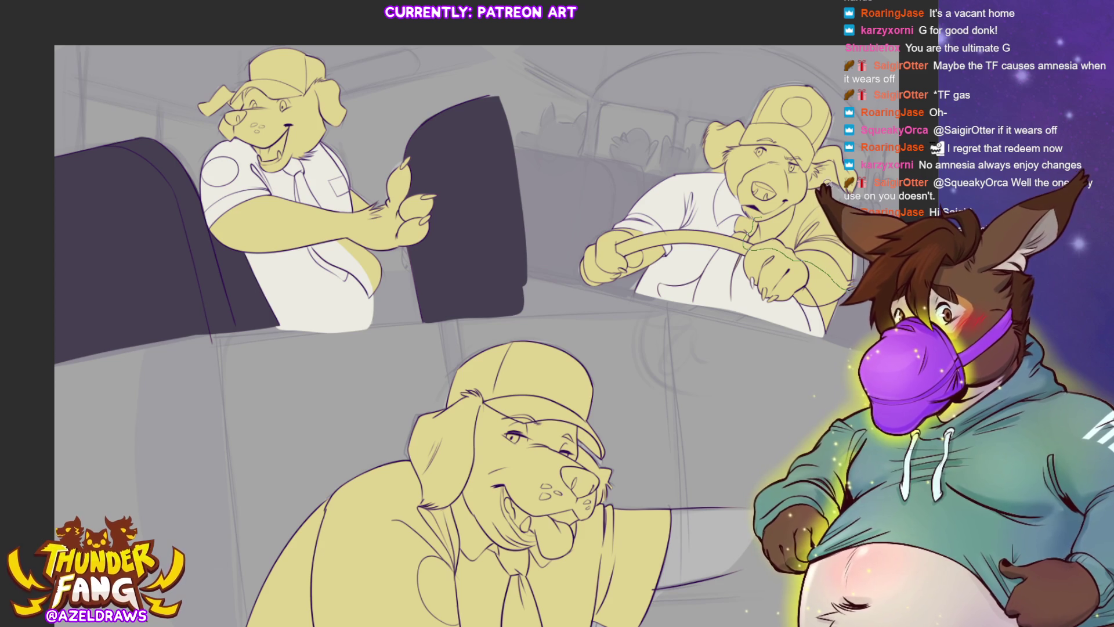
drag(785, 207, 805, 201)
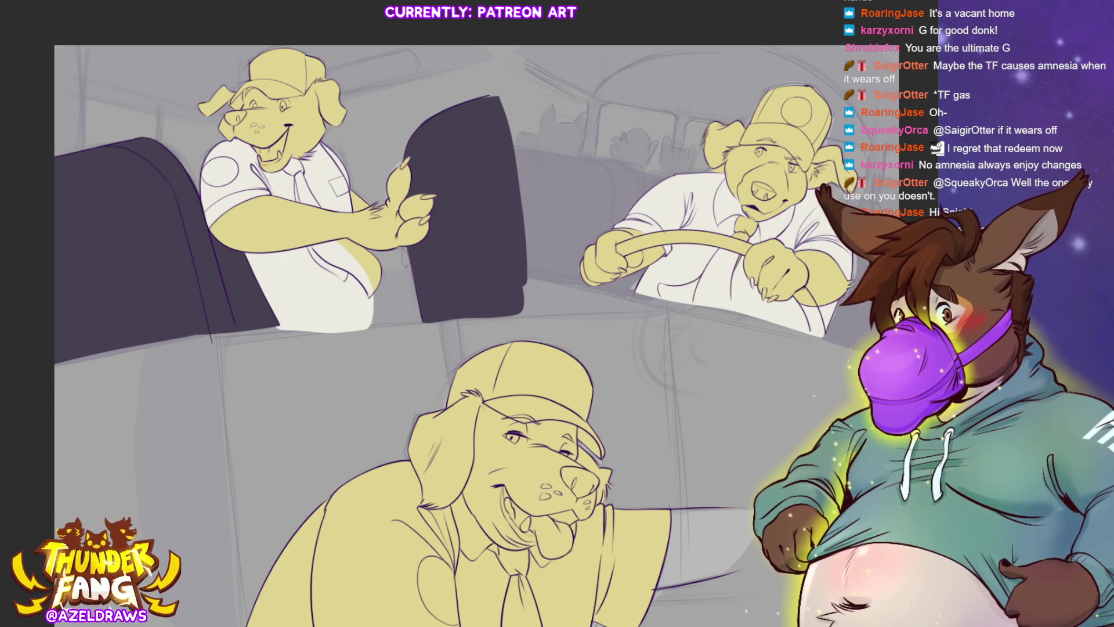
scroll(453, 368, down, 5)
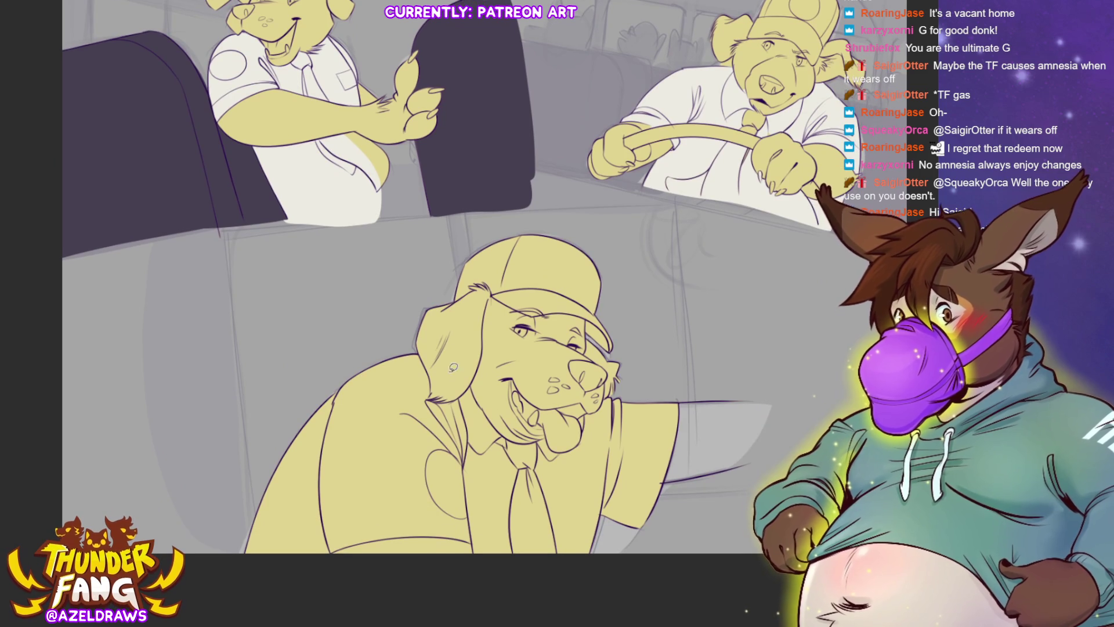
Fill the first dog's cap and brim orange and his tie brown down over the belly.
mouse_move(435, 363)
mouse_down()
mouse_move(258, 455)
mouse_move(356, 599)
mouse_move(664, 555)
mouse_move(688, 380)
mouse_move(603, 390)
mouse_move(550, 428)
mouse_move(488, 414)
mouse_move(458, 346)
mouse_move(447, 348)
mouse_up()
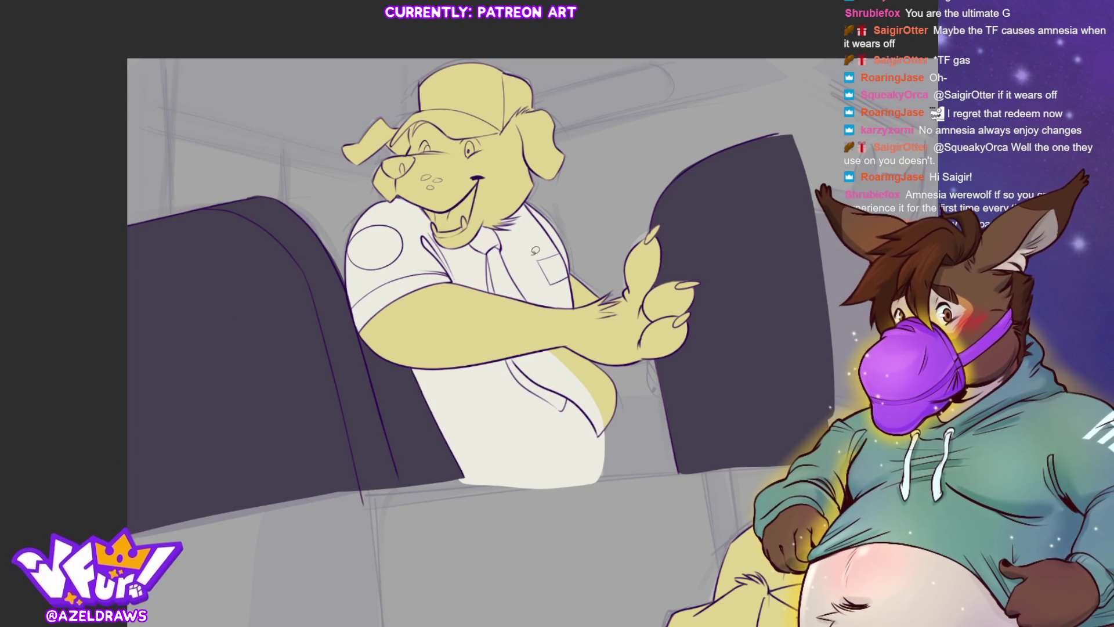
mouse_move(502, 66)
mouse_down()
mouse_move(494, 93)
mouse_move(520, 123)
mouse_move(529, 93)
mouse_up()
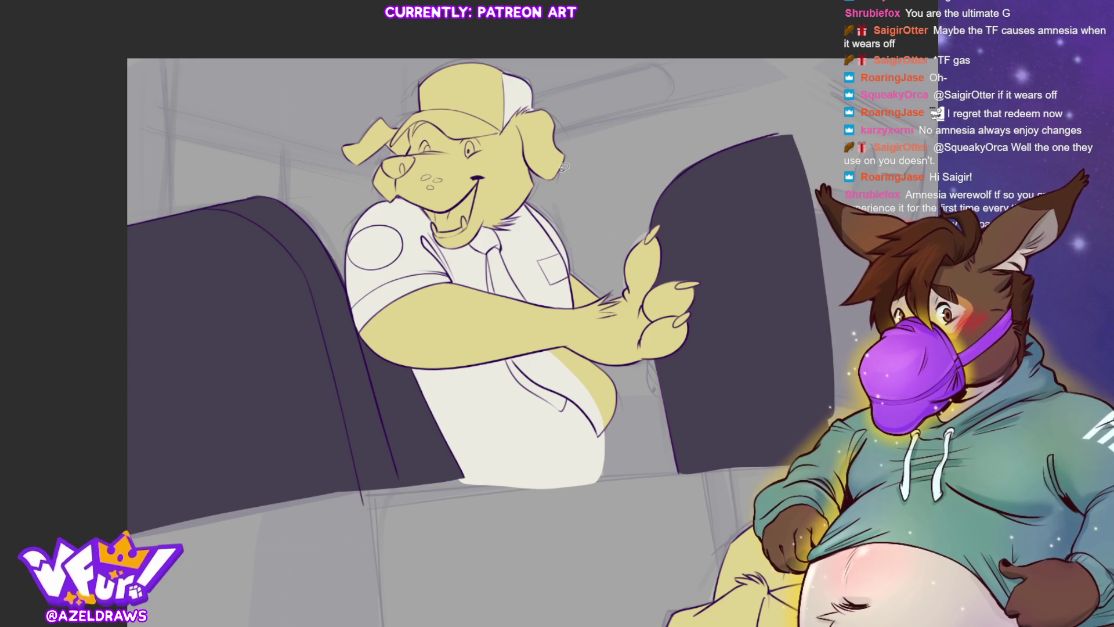
mouse_move(422, 107)
mouse_down()
mouse_move(481, 128)
mouse_move(499, 52)
mouse_move(415, 132)
mouse_up()
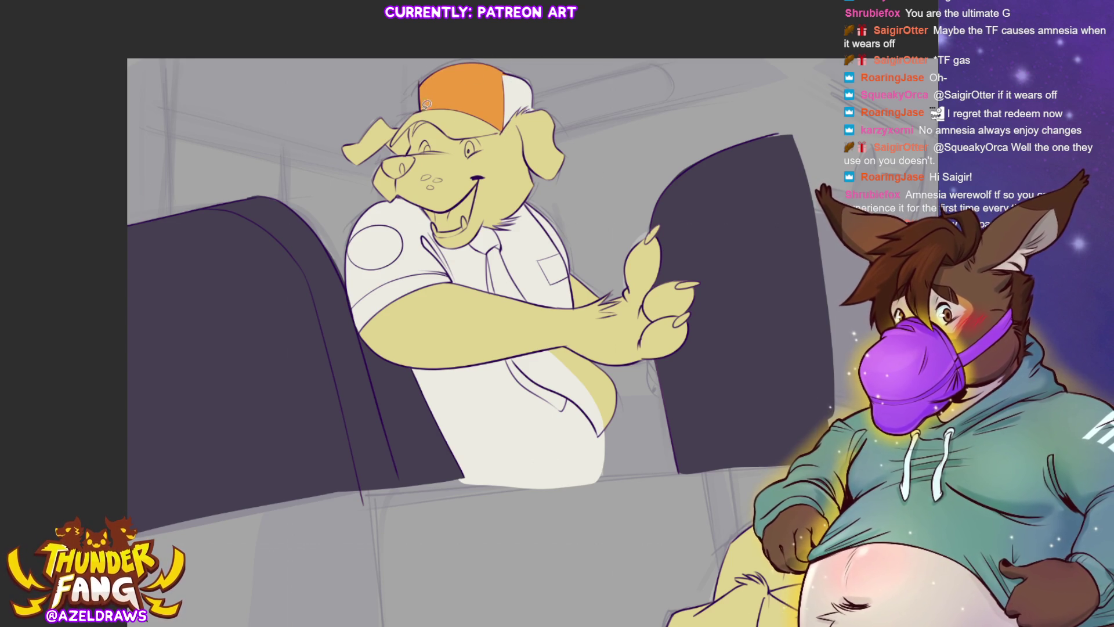
mouse_move(429, 105)
mouse_down()
mouse_move(398, 137)
mouse_move(429, 125)
mouse_move(463, 144)
mouse_move(518, 132)
mouse_move(500, 104)
mouse_up()
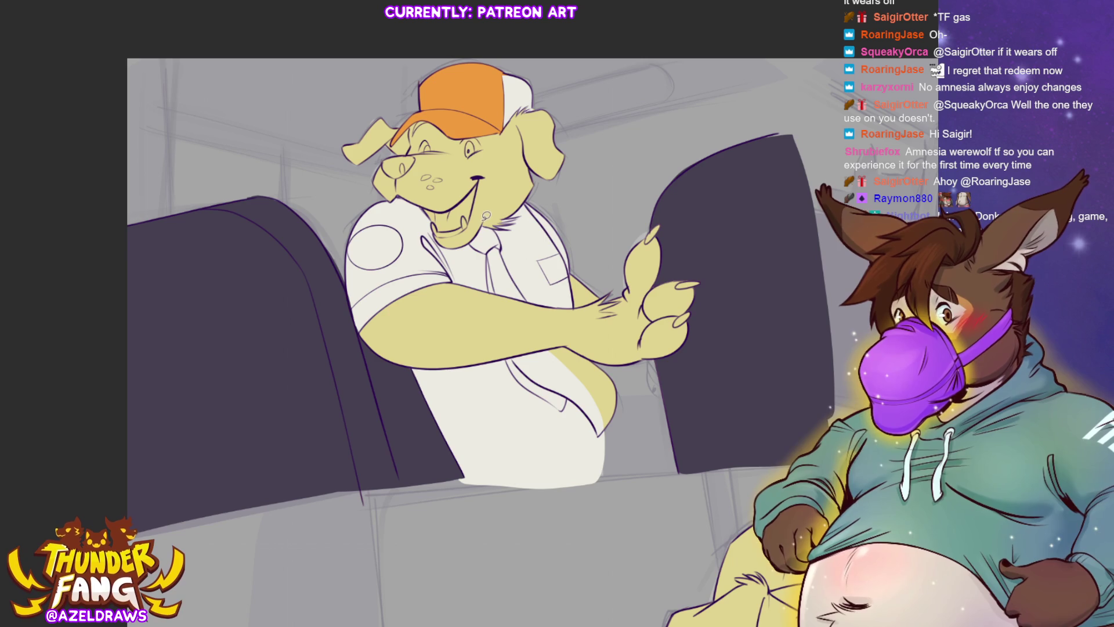
mouse_move(479, 221)
mouse_down()
mouse_move(471, 266)
mouse_move(536, 308)
mouse_move(486, 213)
mouse_up()
mouse_move(511, 344)
mouse_down()
mouse_move(545, 413)
mouse_move(603, 447)
mouse_move(631, 366)
mouse_move(493, 361)
mouse_up()
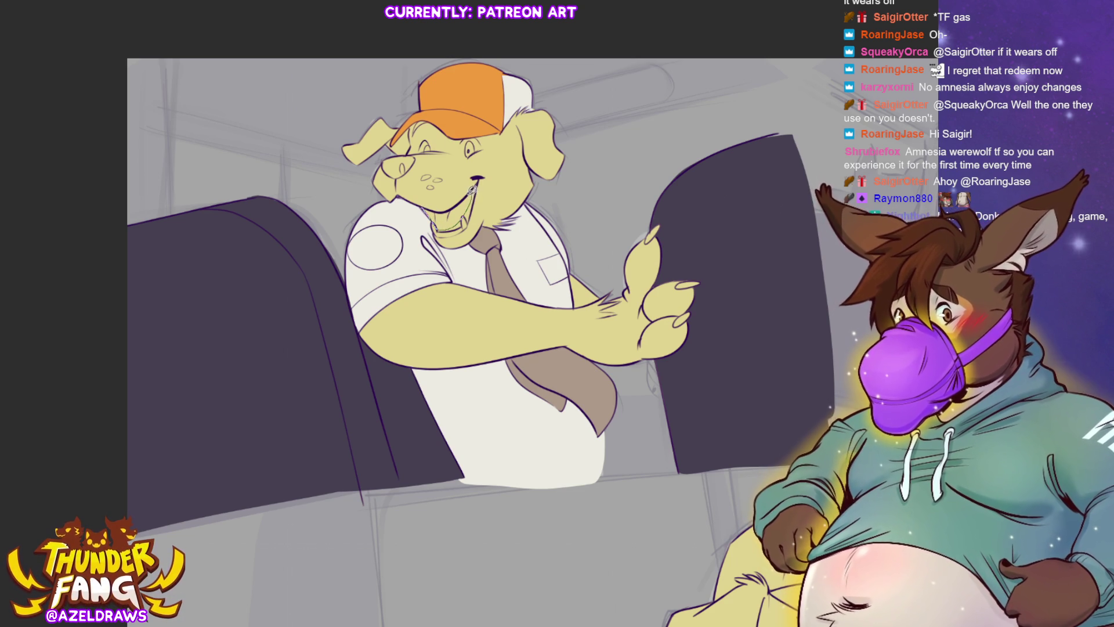
Fill the seated dog's mouth pink and his nose dark.
key(alt+BackSpace)
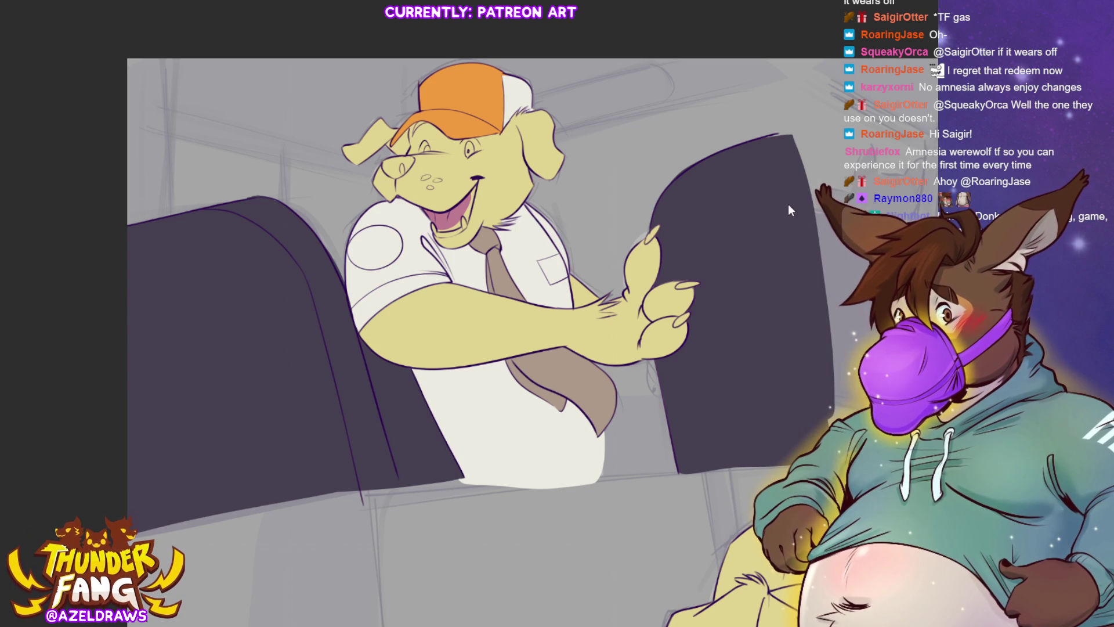
mouse_move(440, 208)
mouse_down()
mouse_move(440, 230)
mouse_move(456, 231)
mouse_move(480, 180)
mouse_move(439, 208)
mouse_up()
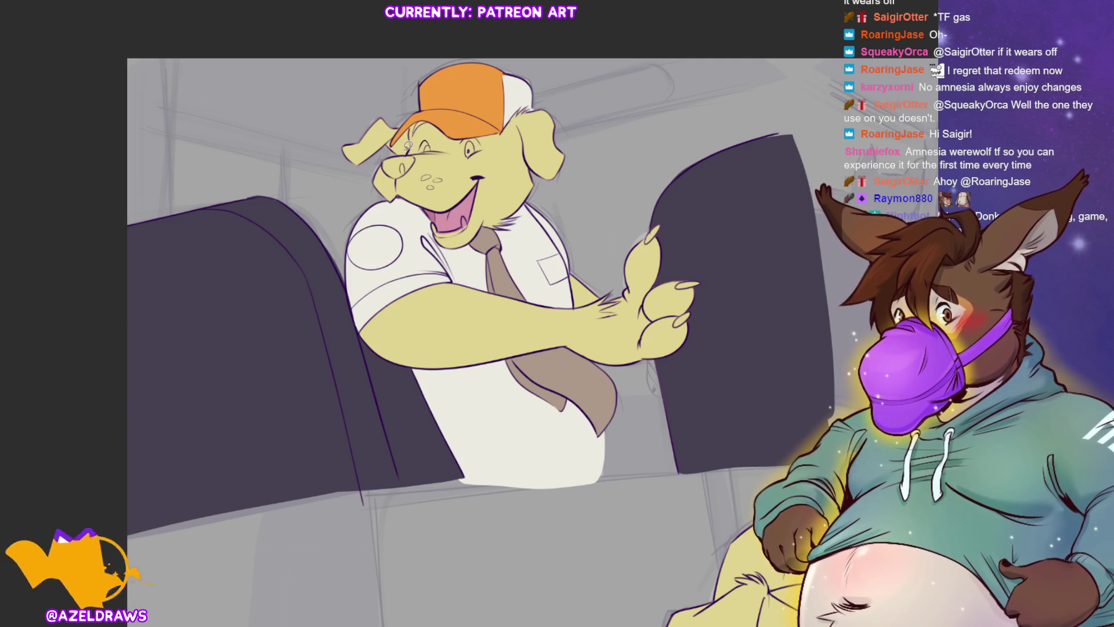
mouse_move(413, 150)
mouse_down()
mouse_move(412, 177)
mouse_move(416, 152)
mouse_up()
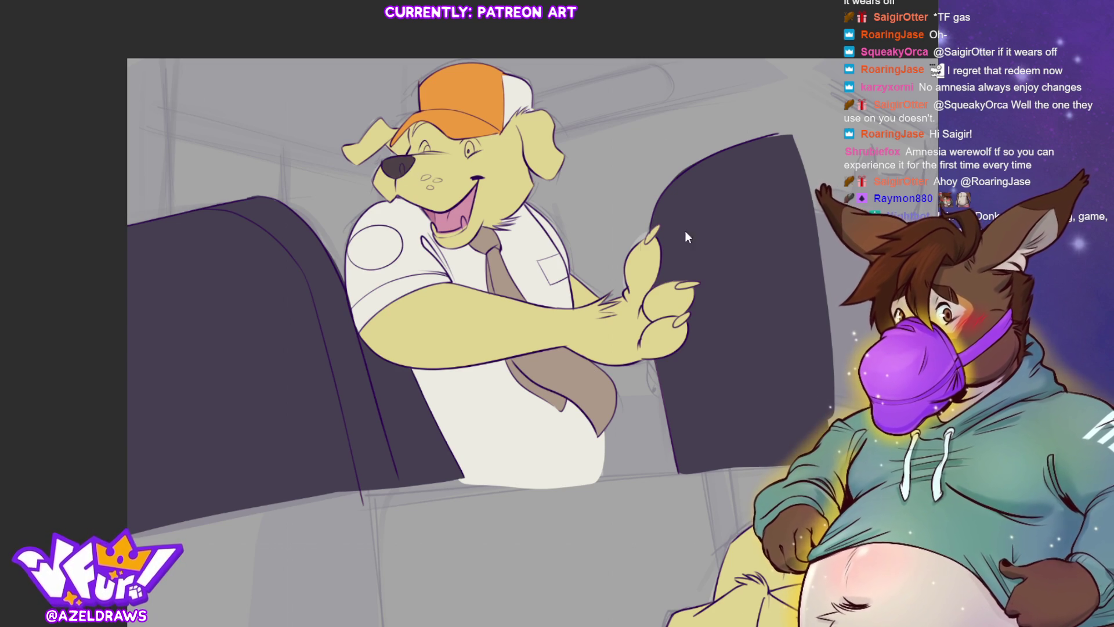
mouse_move(446, 214)
mouse_down()
mouse_move(432, 226)
mouse_move(470, 232)
mouse_move(454, 217)
mouse_up()
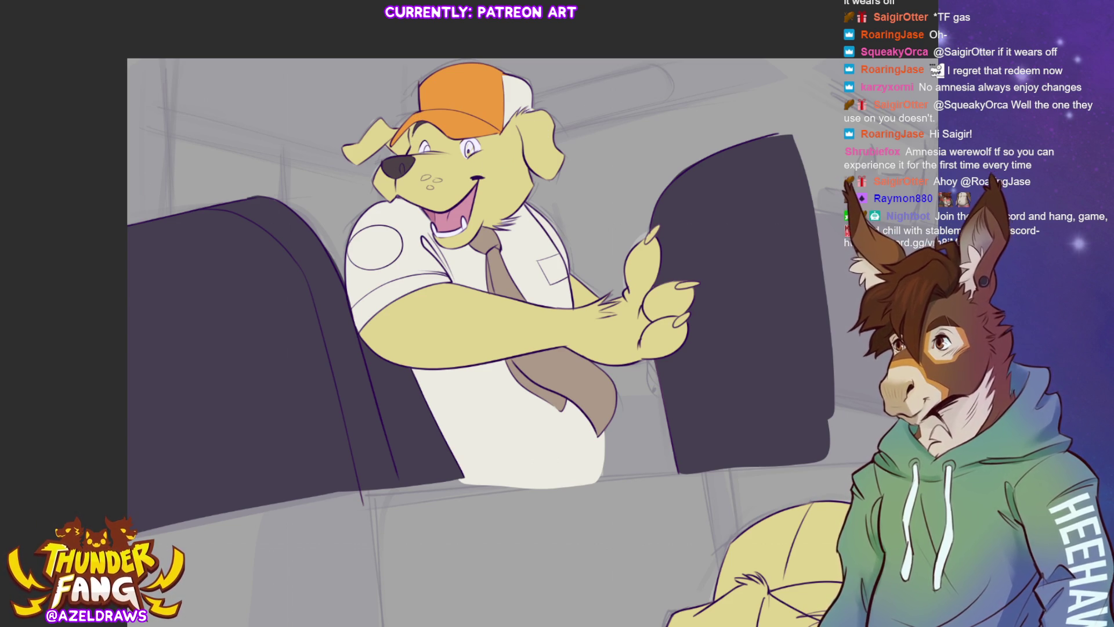
Paint a brown iris into the dog's eye and fill his claws dark.
drag(479, 139, 427, 152)
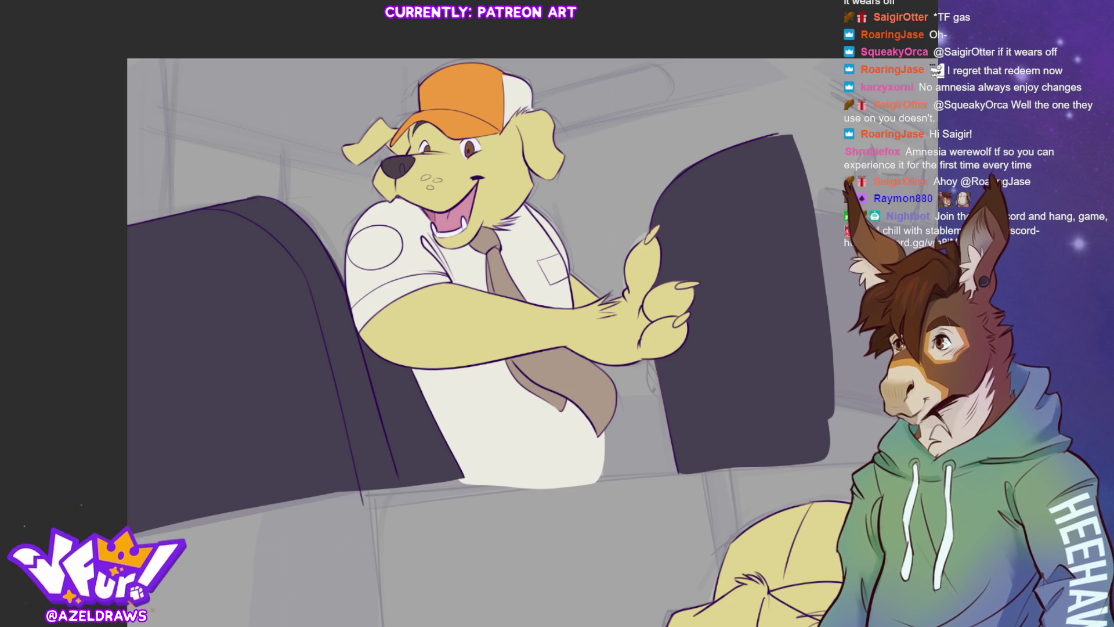
mouse_move(643, 254)
mouse_down()
mouse_move(672, 213)
mouse_move(668, 221)
mouse_up()
mouse_move(699, 282)
mouse_down()
mouse_move(676, 290)
mouse_move(703, 308)
mouse_up()
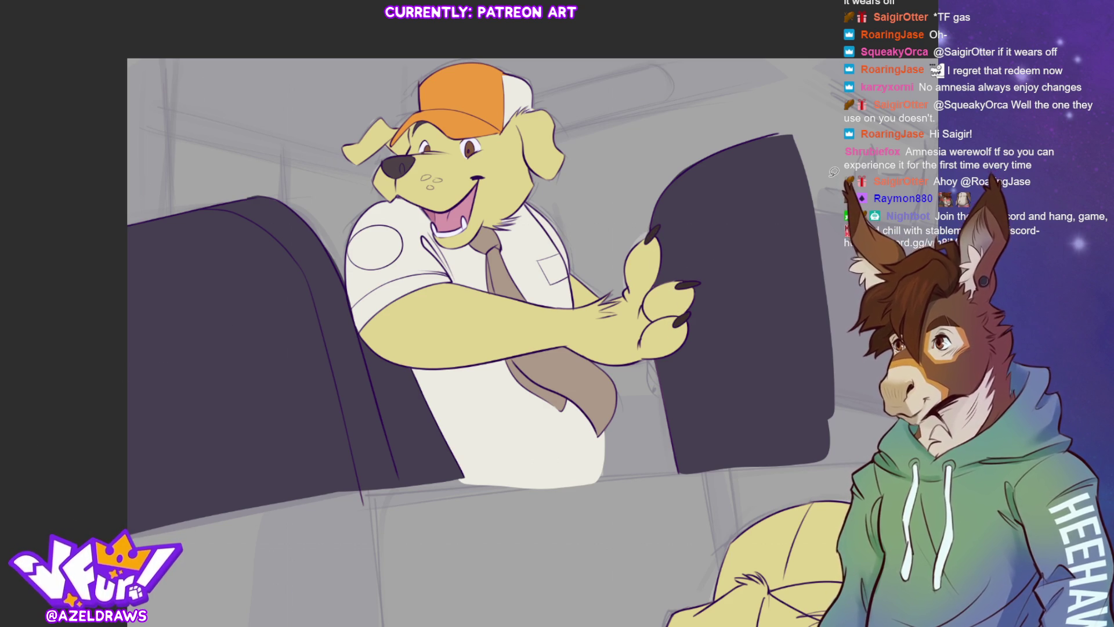
scroll(834, 171, up, 2)
Fill the driver's cap and brim orange, then sample a colour from the artwork.
drag(834, 172, 350, 136)
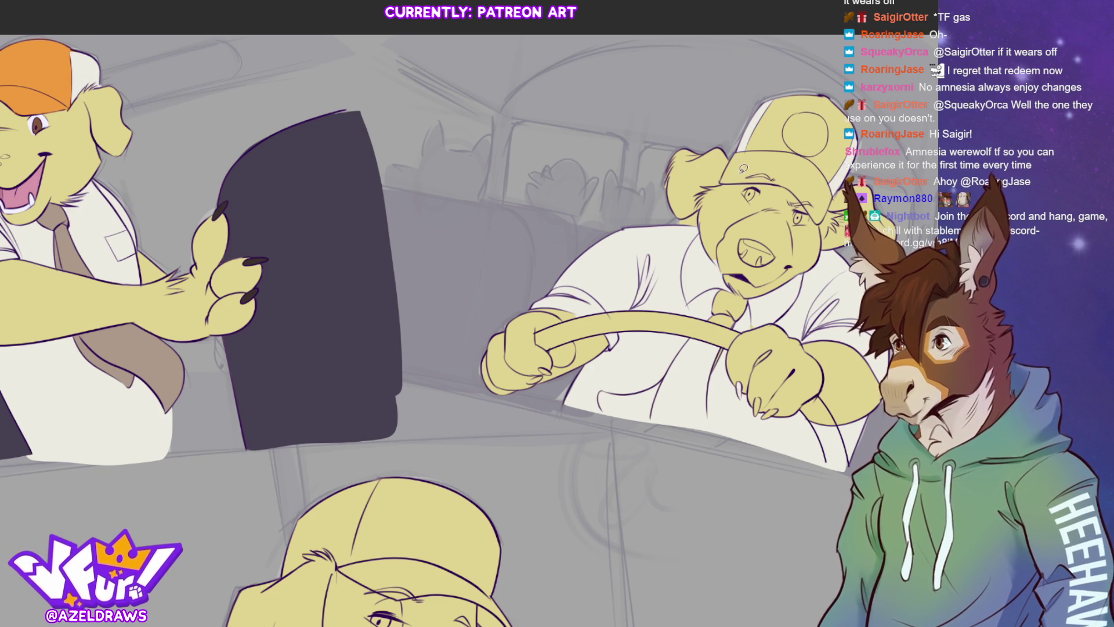
mouse_move(742, 157)
mouse_down()
mouse_move(749, 125)
mouse_move(813, 82)
mouse_move(864, 123)
mouse_move(848, 158)
mouse_move(803, 169)
mouse_up()
mouse_move(766, 143)
mouse_down()
mouse_move(728, 152)
mouse_move(720, 191)
mouse_move(782, 187)
mouse_move(811, 219)
mouse_up()
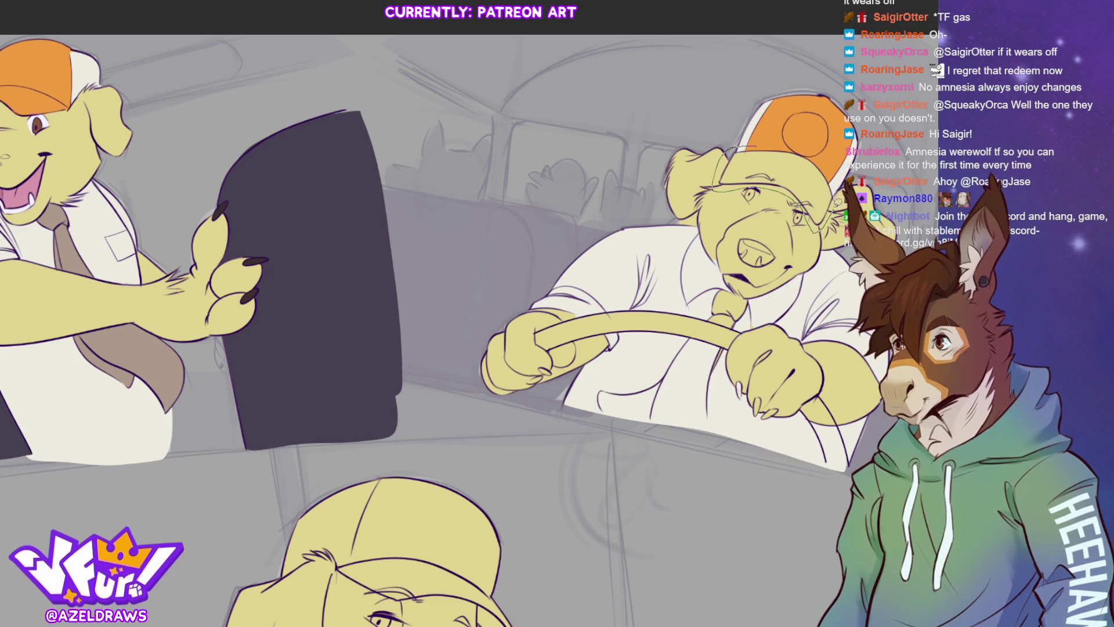
drag(815, 153, 813, 150)
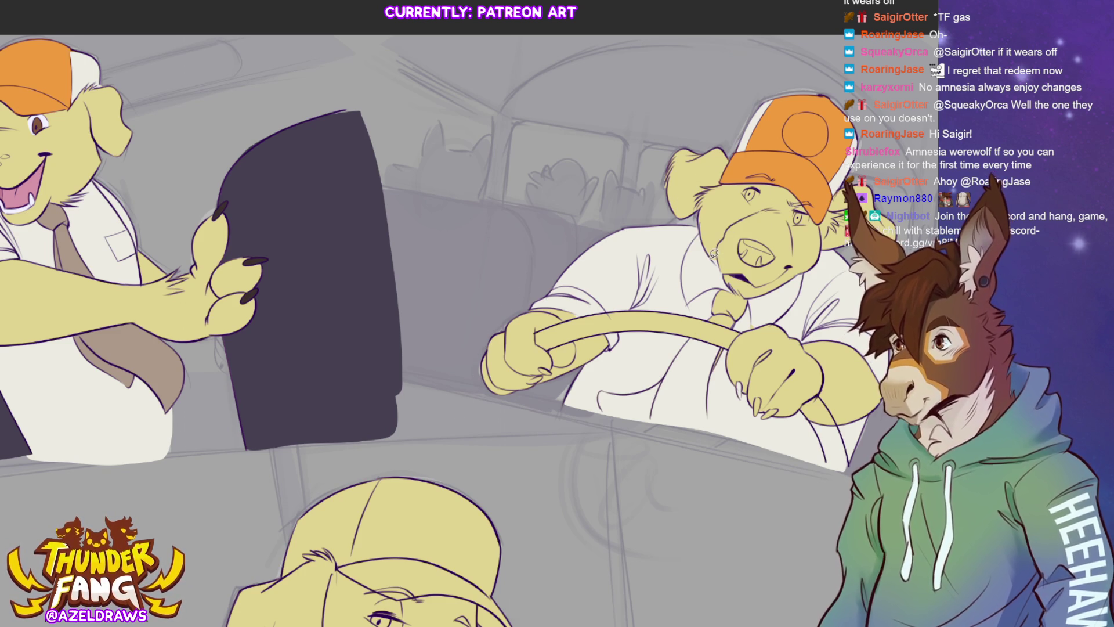
click(757, 314)
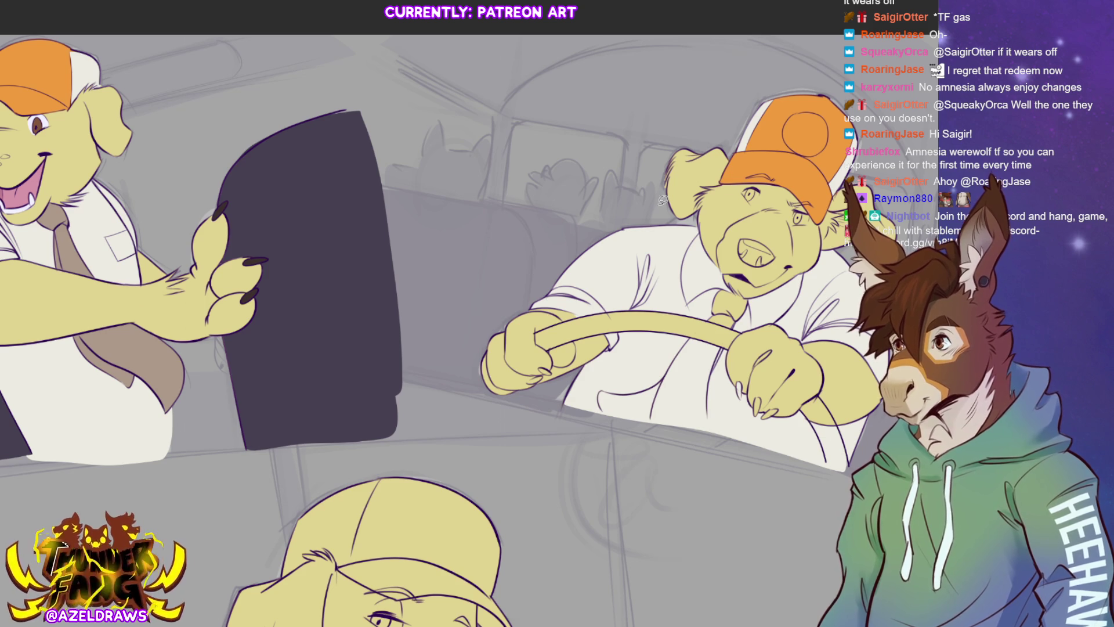
Fill the driver's tie brown below the wheel and darken the claws on his left paw.
mouse_move(699, 321)
mouse_down()
mouse_move(742, 335)
mouse_move(731, 290)
mouse_move(719, 325)
mouse_up()
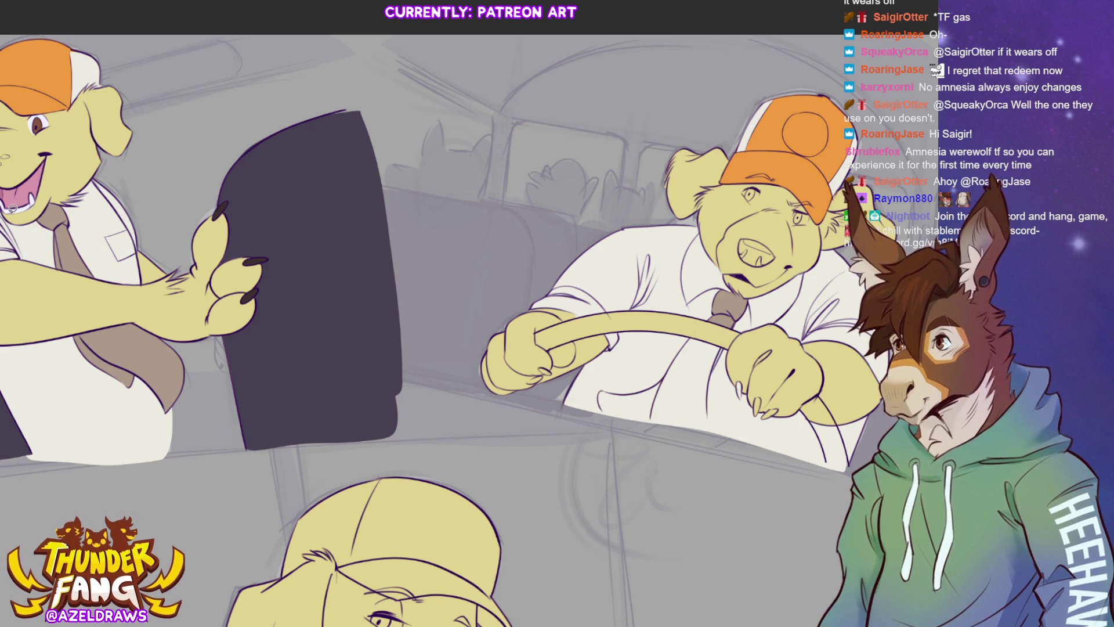
mouse_move(694, 334)
mouse_down()
mouse_move(657, 409)
mouse_move(680, 414)
mouse_move(709, 393)
mouse_move(728, 345)
mouse_move(692, 335)
mouse_up()
mouse_move(670, 372)
mouse_down()
mouse_move(602, 398)
mouse_move(650, 421)
mouse_move(710, 400)
mouse_move(716, 418)
mouse_move(711, 376)
mouse_move(709, 423)
mouse_up()
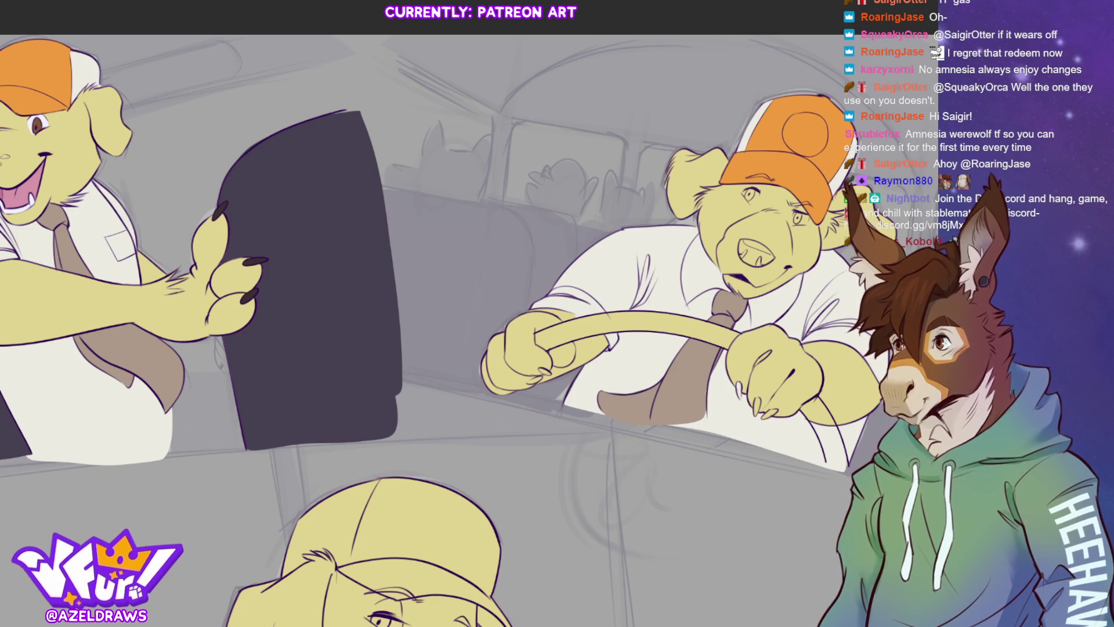
mouse_move(712, 380)
mouse_down()
mouse_move(710, 438)
mouse_move(647, 434)
mouse_up()
drag(550, 367, 525, 383)
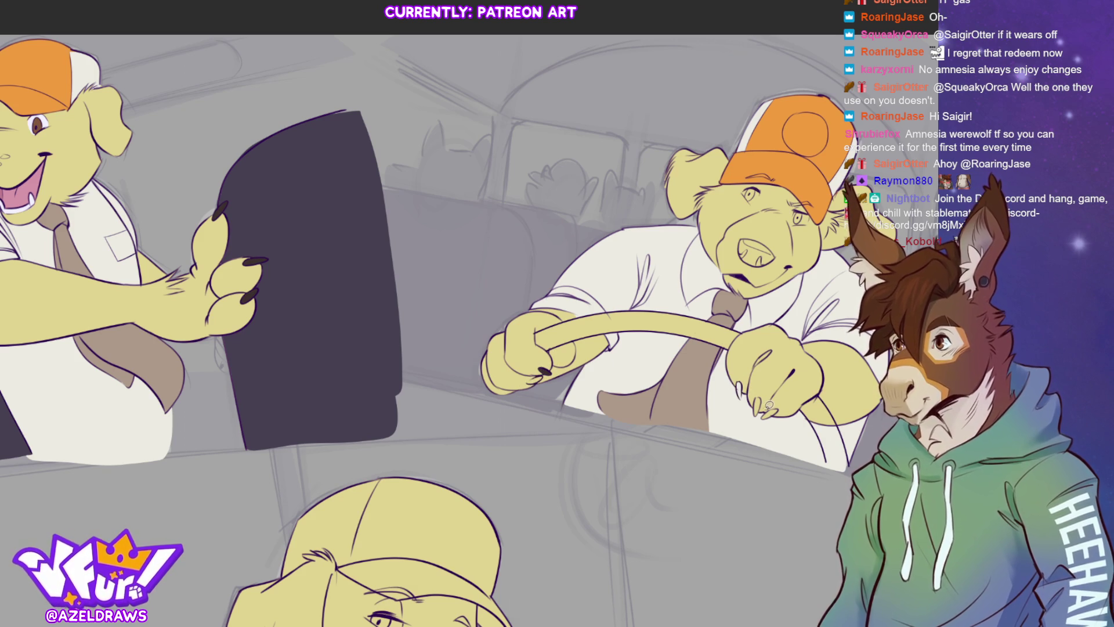
Darken the claw tip on the driver's other paw and recentre the view on him.
drag(773, 405, 765, 417)
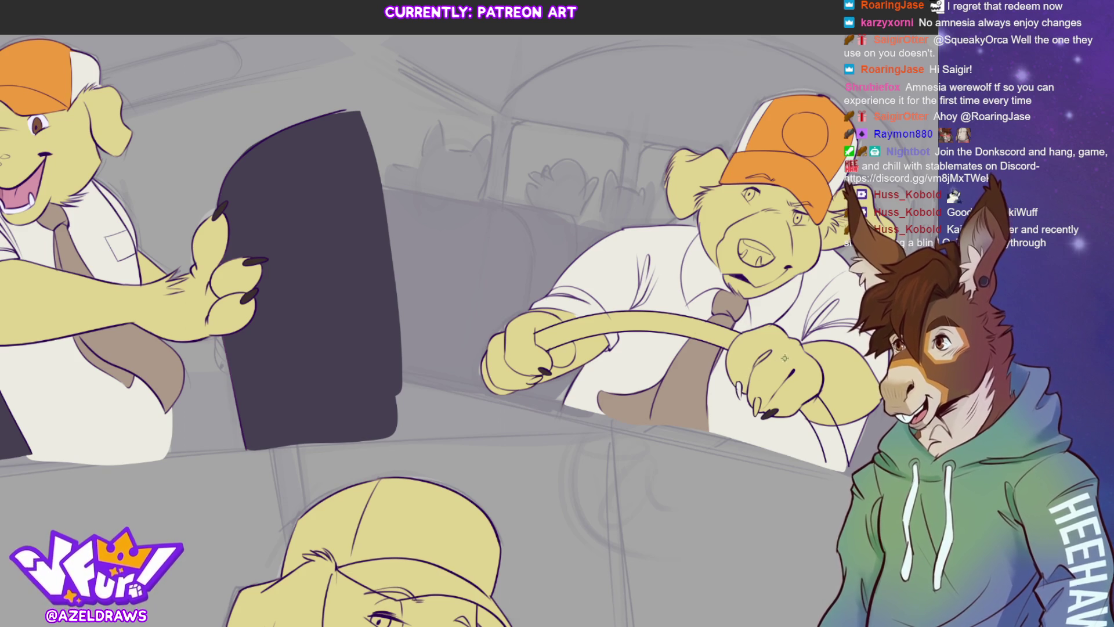
drag(783, 356, 673, 363)
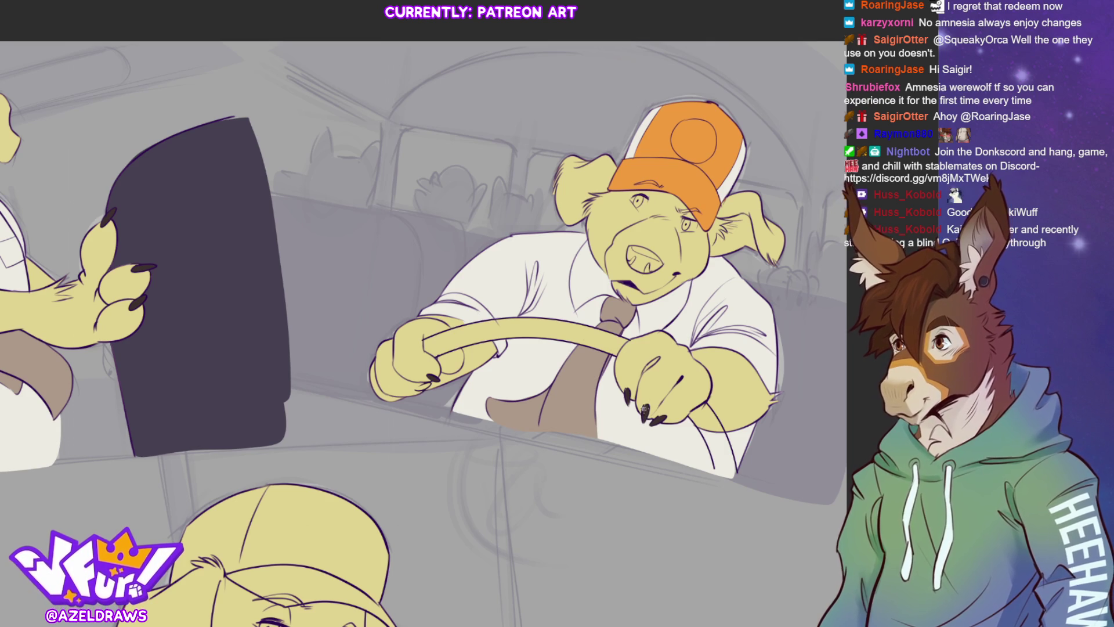
Darken a driver claw, draw a brow line above his eye, and whiten his left eye.
drag(422, 384, 430, 381)
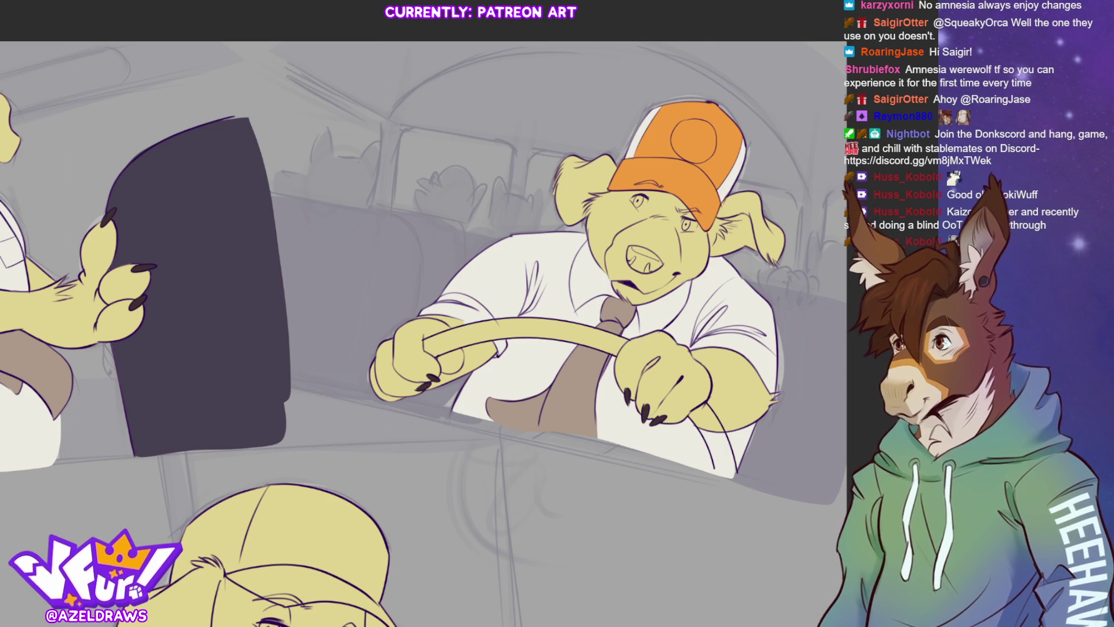
mouse_move(662, 175)
mouse_down()
mouse_move(643, 184)
mouse_move(662, 181)
mouse_up()
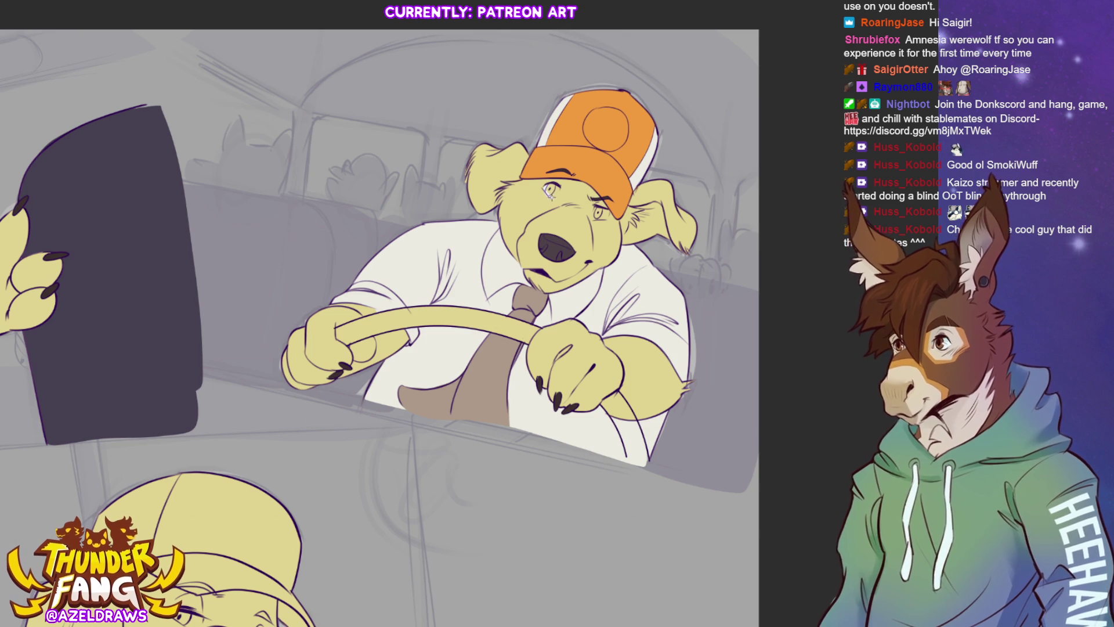
drag(548, 191, 600, 220)
Whiten the driver's right eye, thicken his hand-edge outline, and fill his cap circle white.
drag(600, 219, 544, 188)
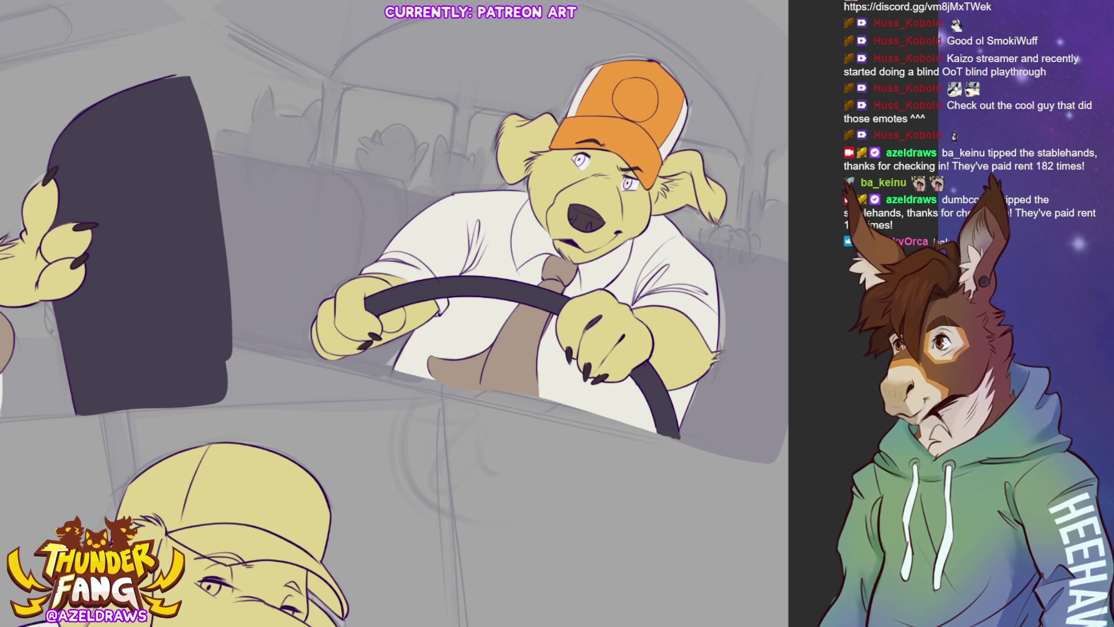
drag(308, 339, 308, 357)
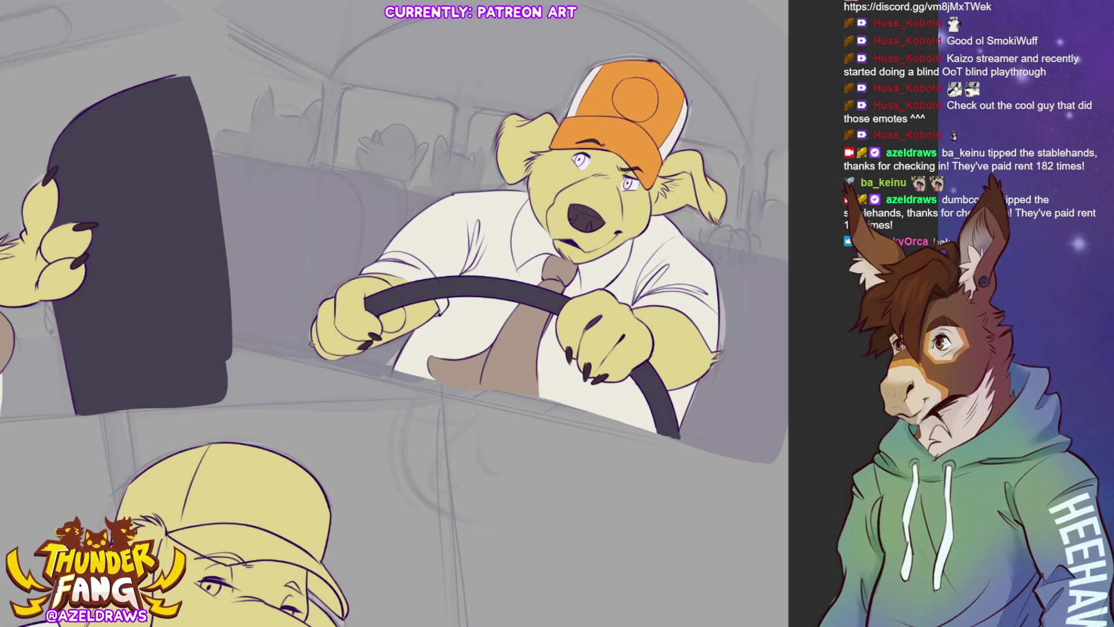
mouse_move(312, 342)
mouse_down()
mouse_move(304, 355)
mouse_move(317, 357)
mouse_up()
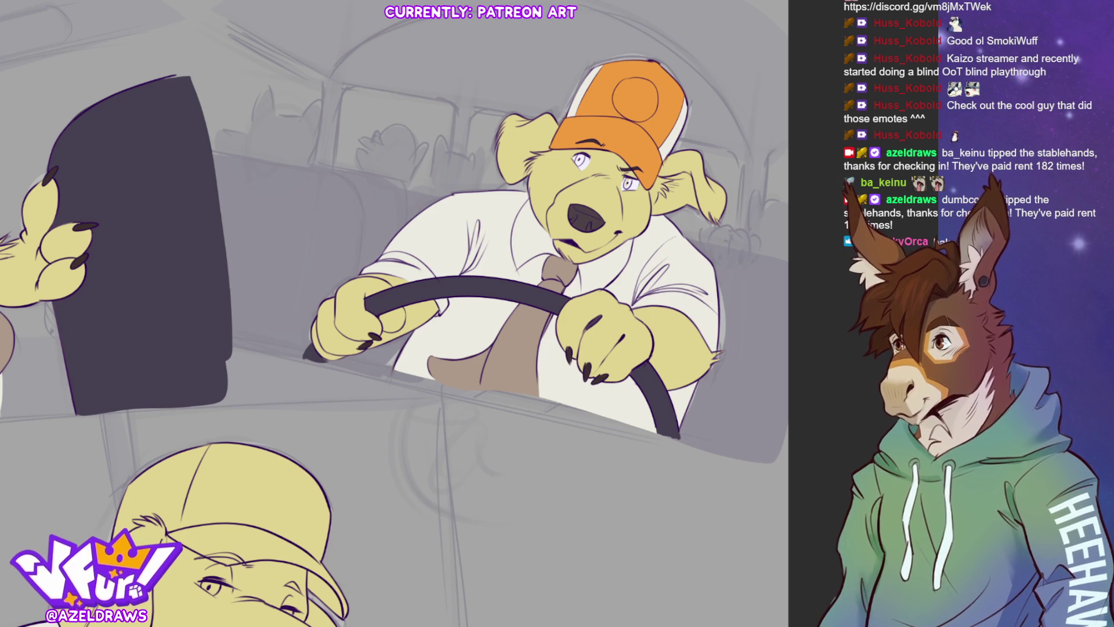
mouse_move(610, 97)
mouse_down()
mouse_move(666, 108)
mouse_move(619, 84)
mouse_up()
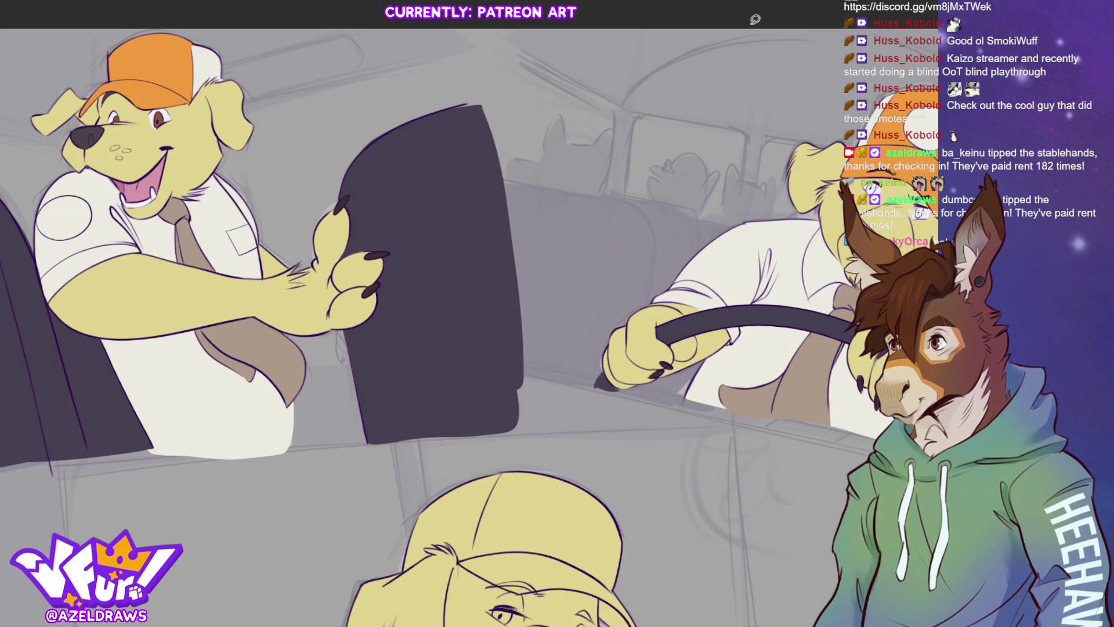
alt+click(164, 115)
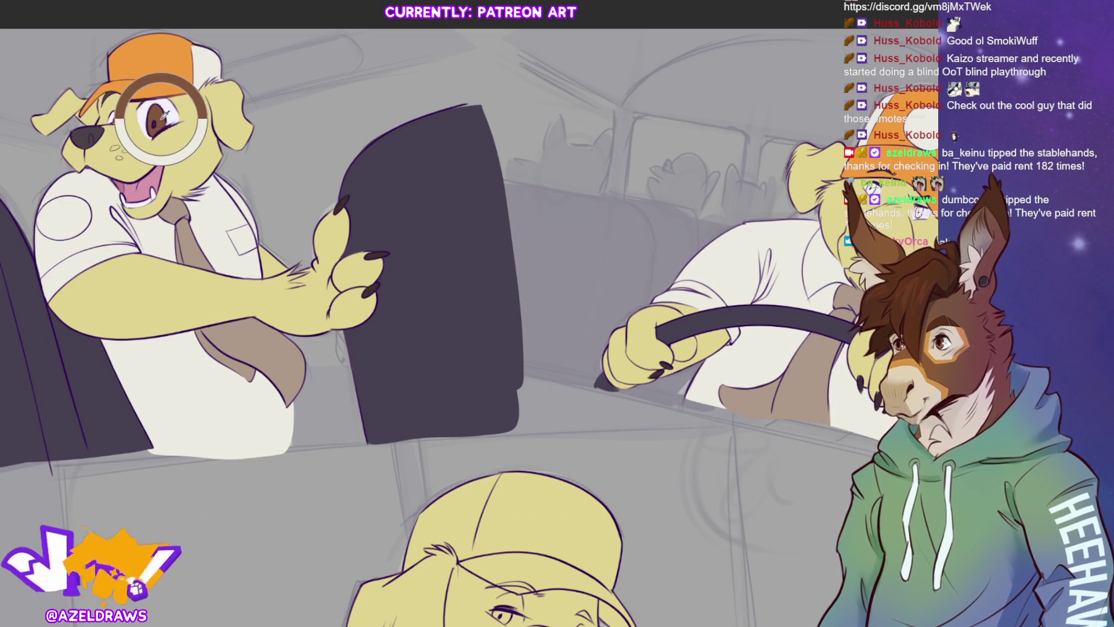
Fill the bottom dog's tie brown and draw a thin line along his ear and cap edge.
scroll(660, 156, right, 5)
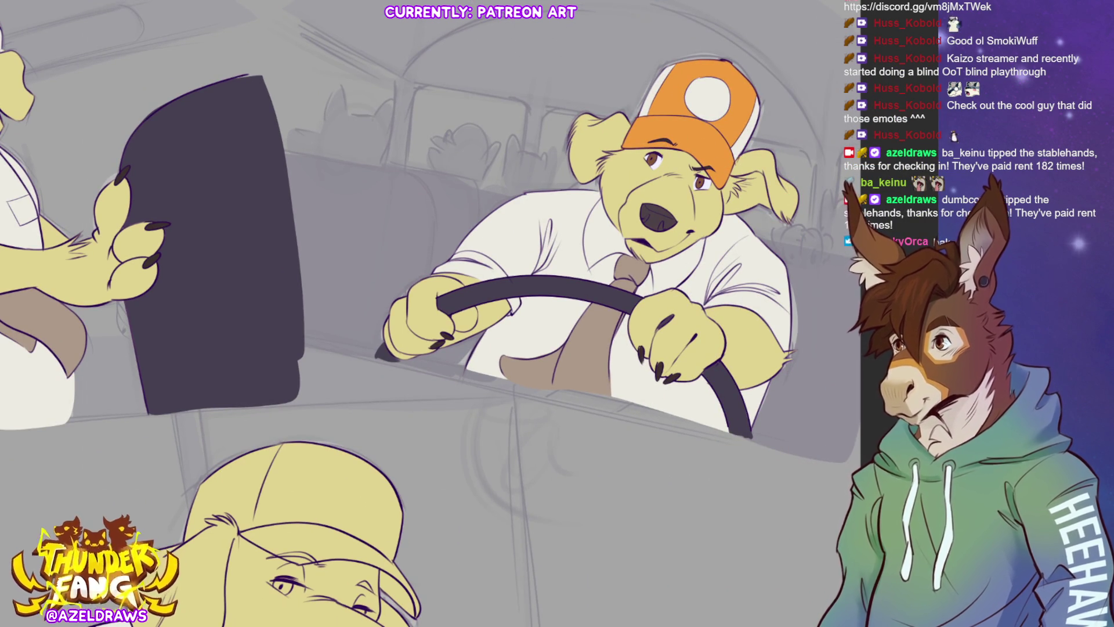
scroll(469, 314, left, 5)
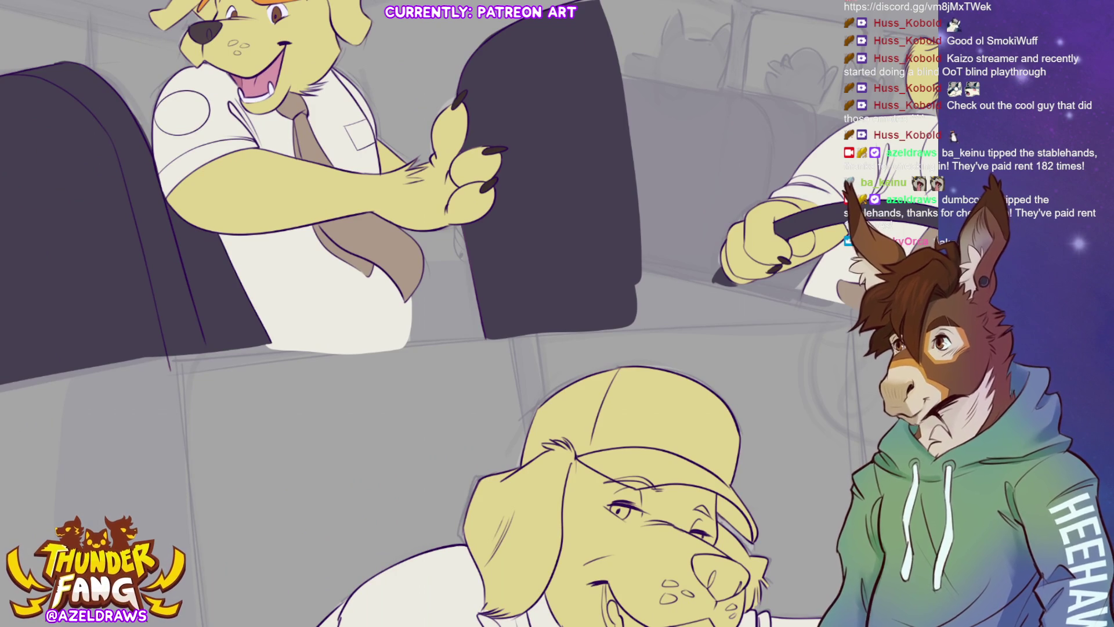
scroll(469, 313, down, 5)
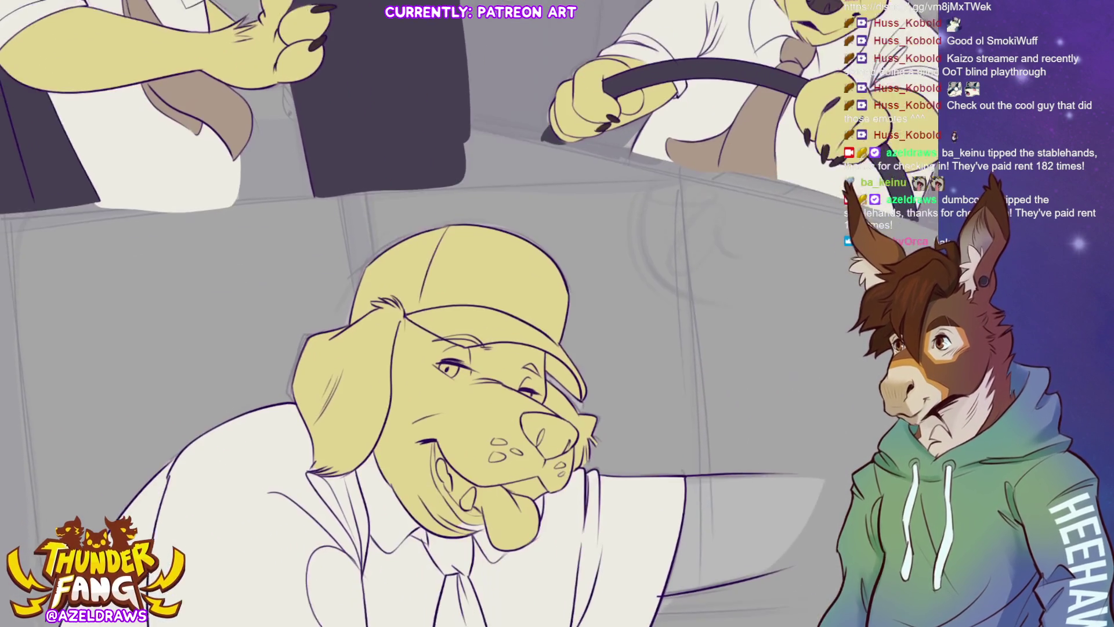
scroll(469, 314, down, 2)
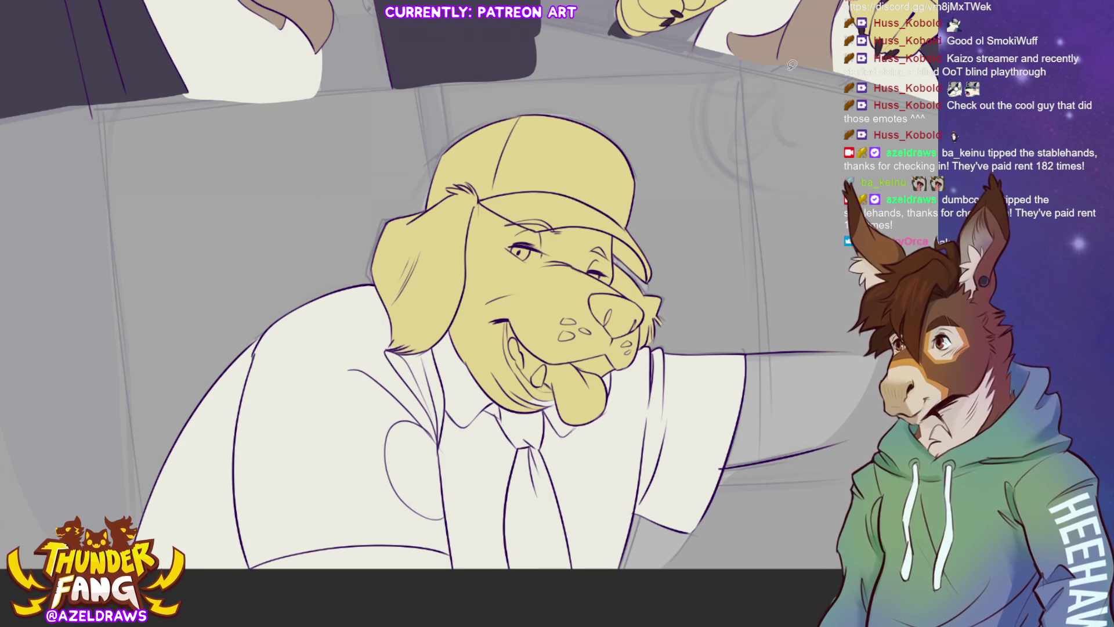
mouse_move(509, 396)
mouse_down()
mouse_move(483, 400)
mouse_move(487, 542)
mouse_move(582, 582)
mouse_move(549, 427)
mouse_move(510, 399)
mouse_up()
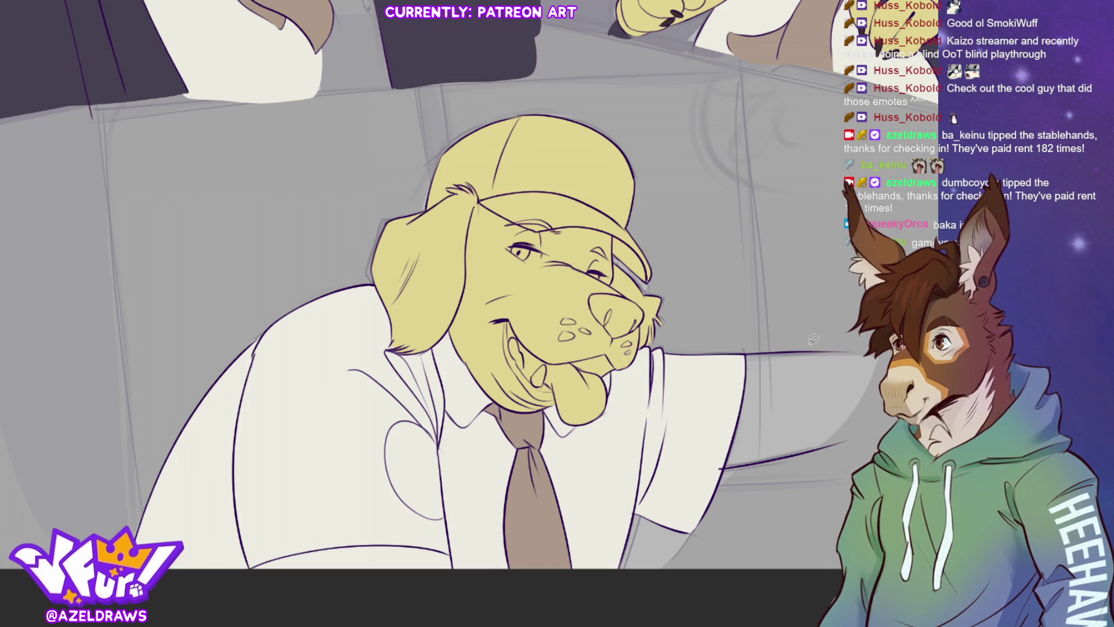
key(ctrl+minus)
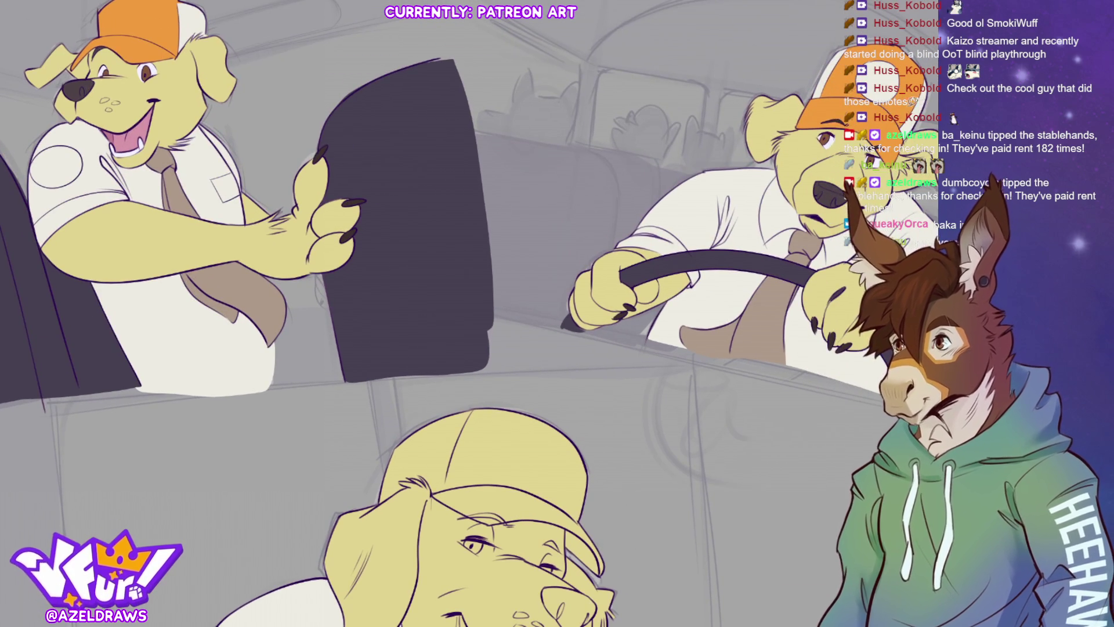
key(ctrl+plus)
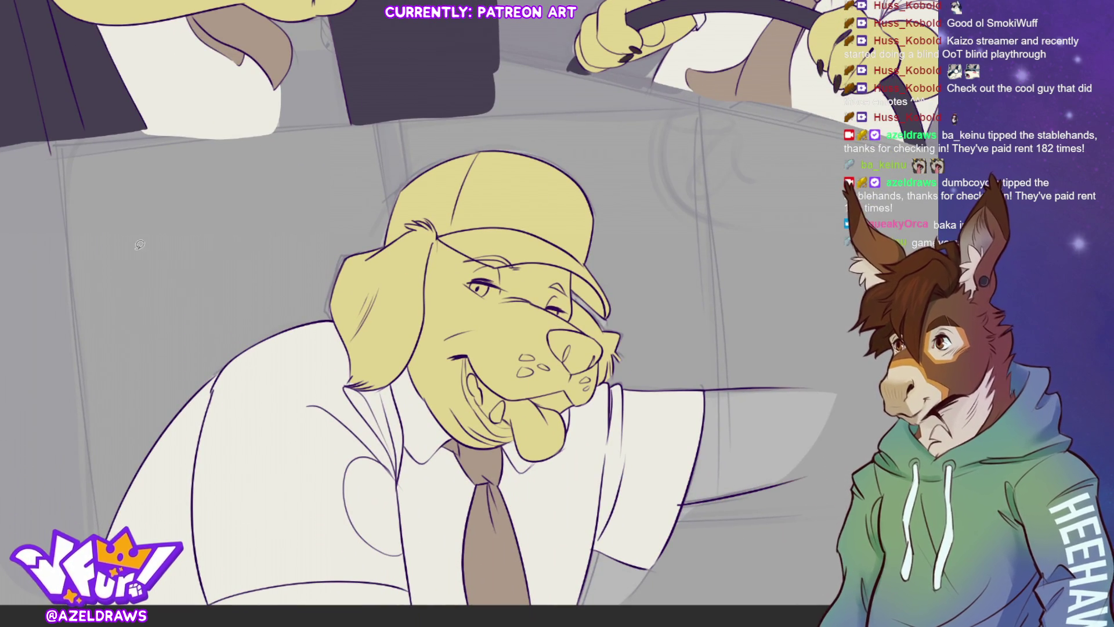
mouse_move(376, 229)
mouse_down()
mouse_move(375, 255)
mouse_move(440, 245)
mouse_move(522, 290)
mouse_move(635, 302)
mouse_move(331, 232)
mouse_move(348, 238)
mouse_up()
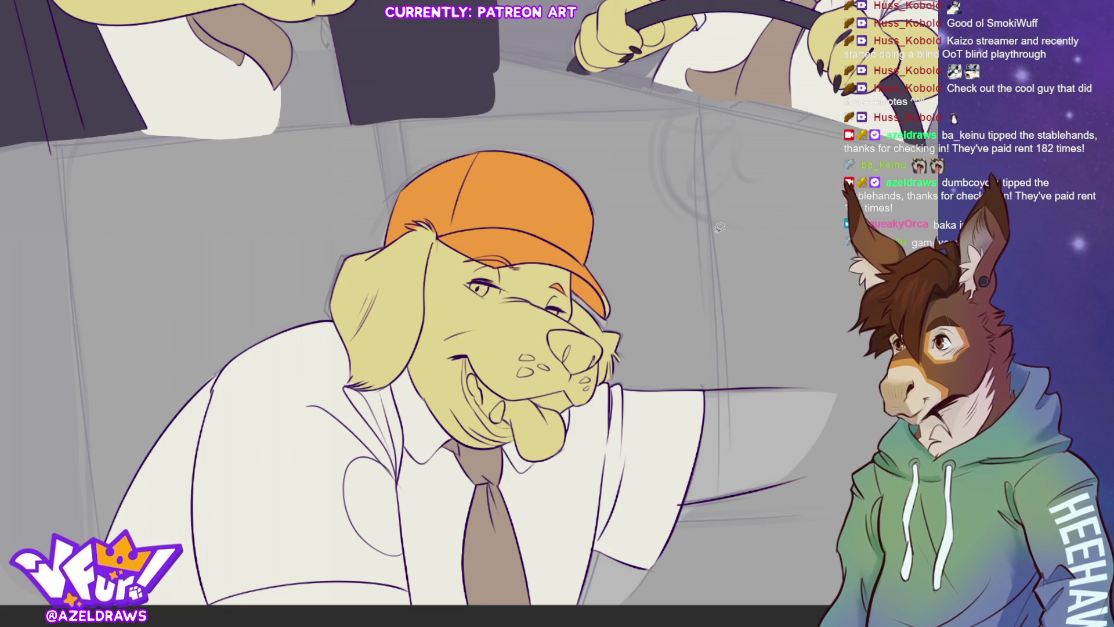
Fill the bottom dog's cap orange and pick up the driver's dark nose colour.
mouse_move(593, 256)
mouse_down()
mouse_move(469, 218)
mouse_move(518, 284)
mouse_move(631, 320)
mouse_up()
scroll(815, 184, up, 5)
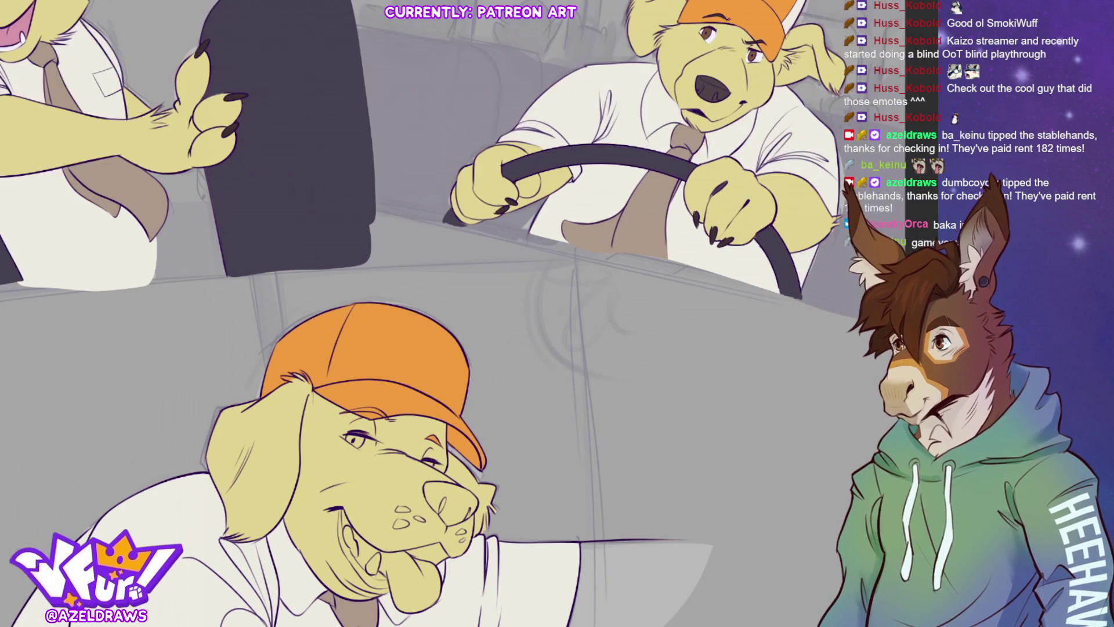
alt+click(392, 491)
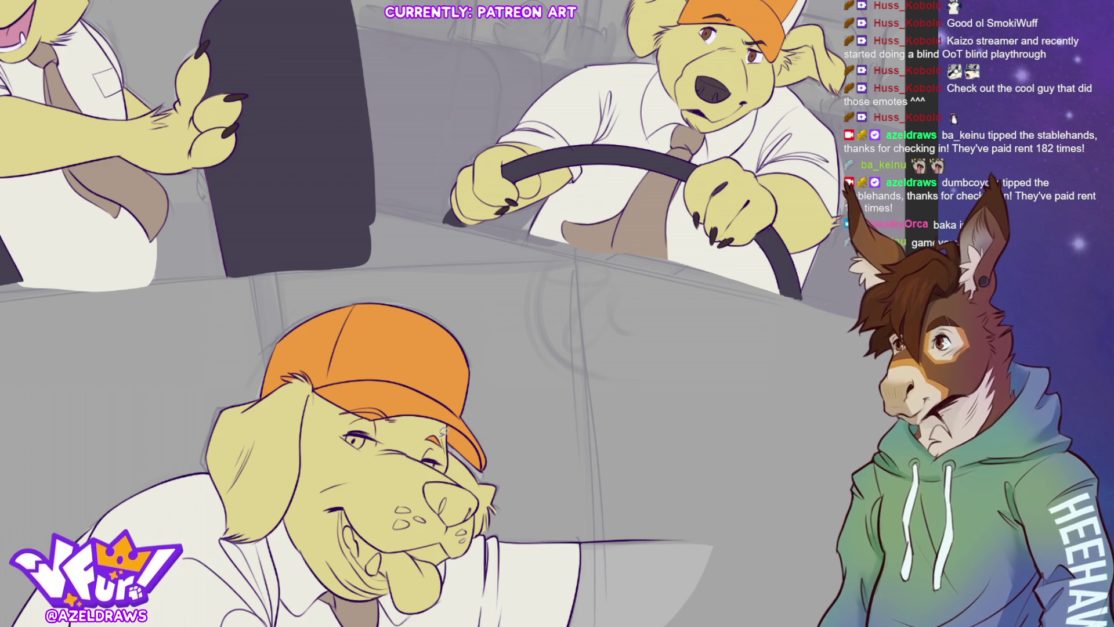
alt+click(716, 86)
scroll(428, 178, down, 3)
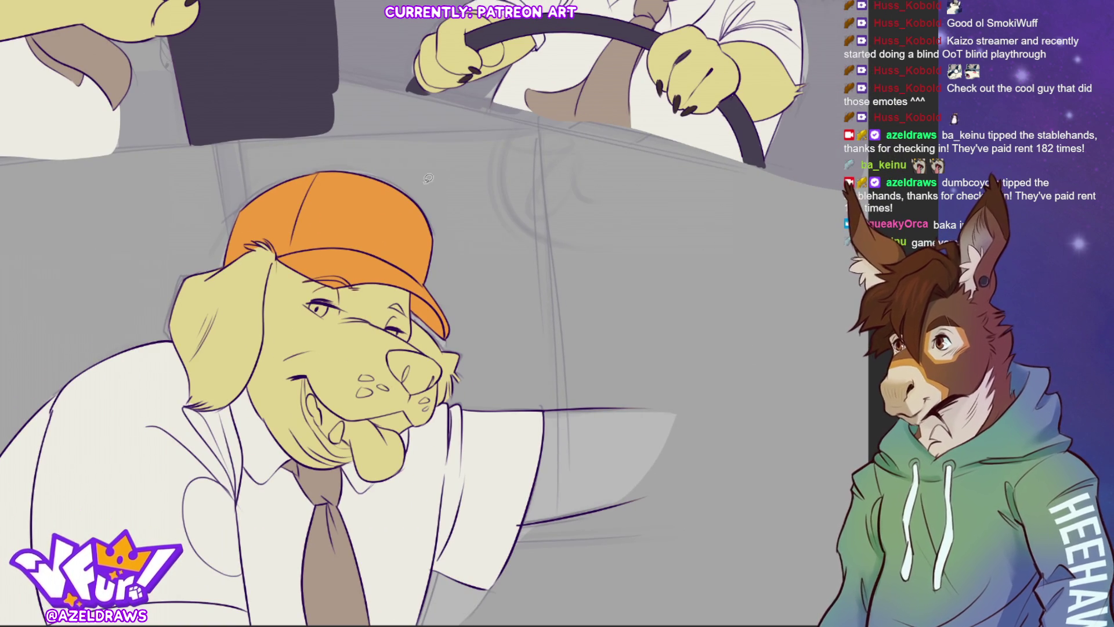
Fill the bottom dog's nose dark and shade the underside of his cap brim.
mouse_move(453, 366)
mouse_down()
mouse_move(395, 342)
mouse_move(408, 395)
mouse_move(450, 369)
mouse_up()
key(ctrl+z)
mouse_move(402, 345)
mouse_down()
mouse_move(383, 360)
mouse_move(417, 393)
mouse_move(442, 380)
mouse_move(443, 351)
mouse_up()
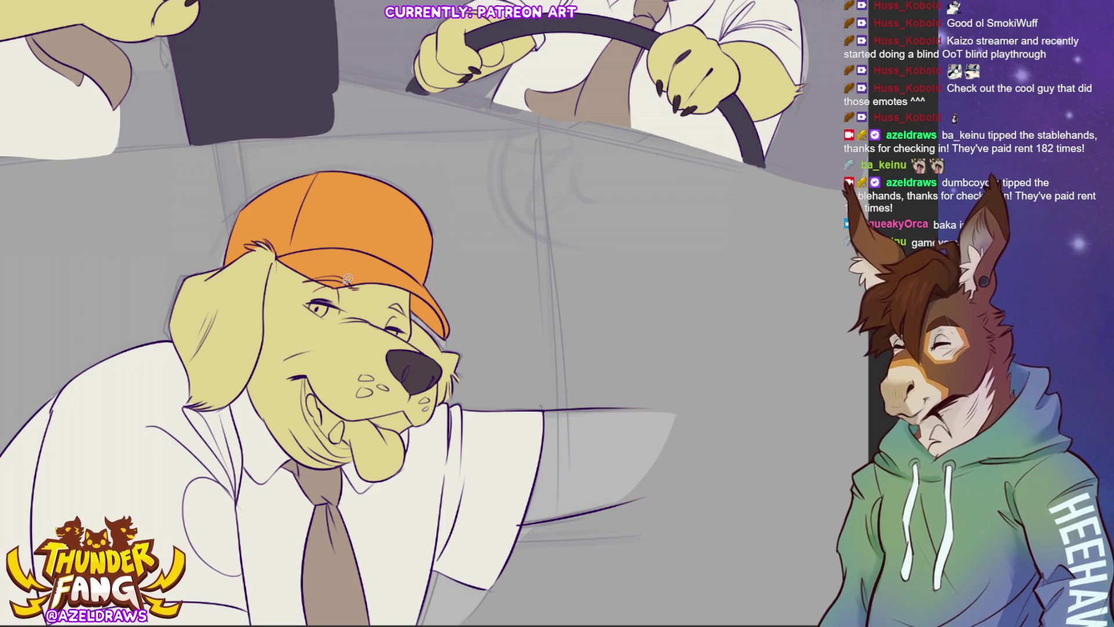
mouse_move(345, 280)
mouse_down()
mouse_move(357, 283)
mouse_move(307, 278)
mouse_move(415, 311)
mouse_up()
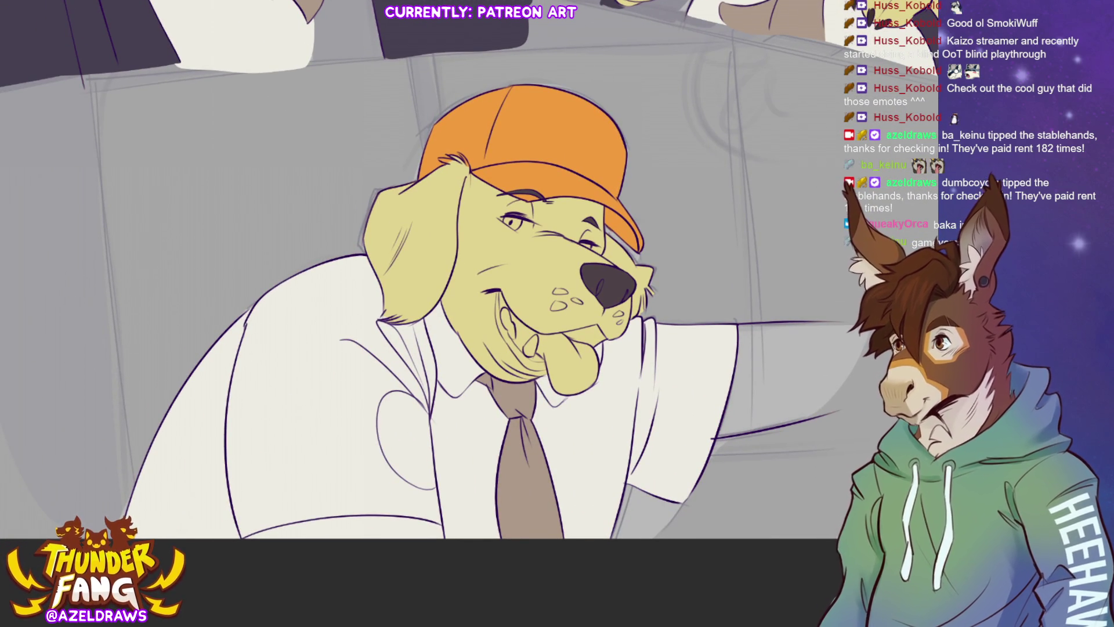
Fill the lower dog's tongue pink, add a white tooth, and line the cheek from the mouth corner.
mouse_move(585, 318)
mouse_down()
mouse_move(570, 318)
mouse_move(589, 356)
mouse_move(591, 310)
mouse_up()
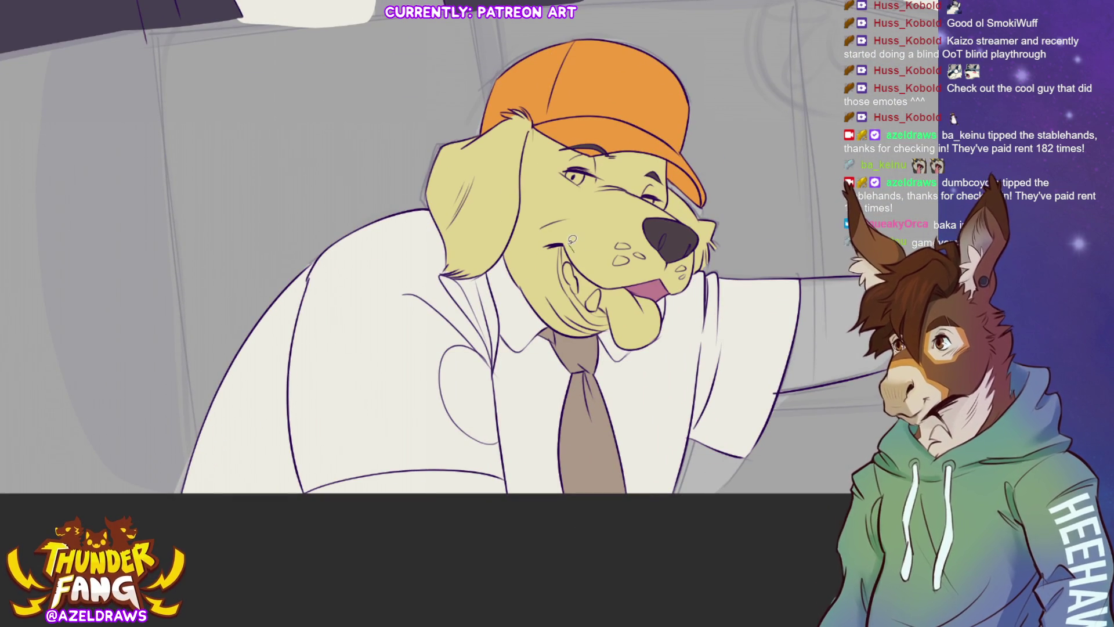
mouse_move(572, 239)
mouse_down()
mouse_move(557, 261)
mouse_move(568, 293)
mouse_move(617, 351)
mouse_move(667, 340)
mouse_move(661, 293)
mouse_move(574, 246)
mouse_up()
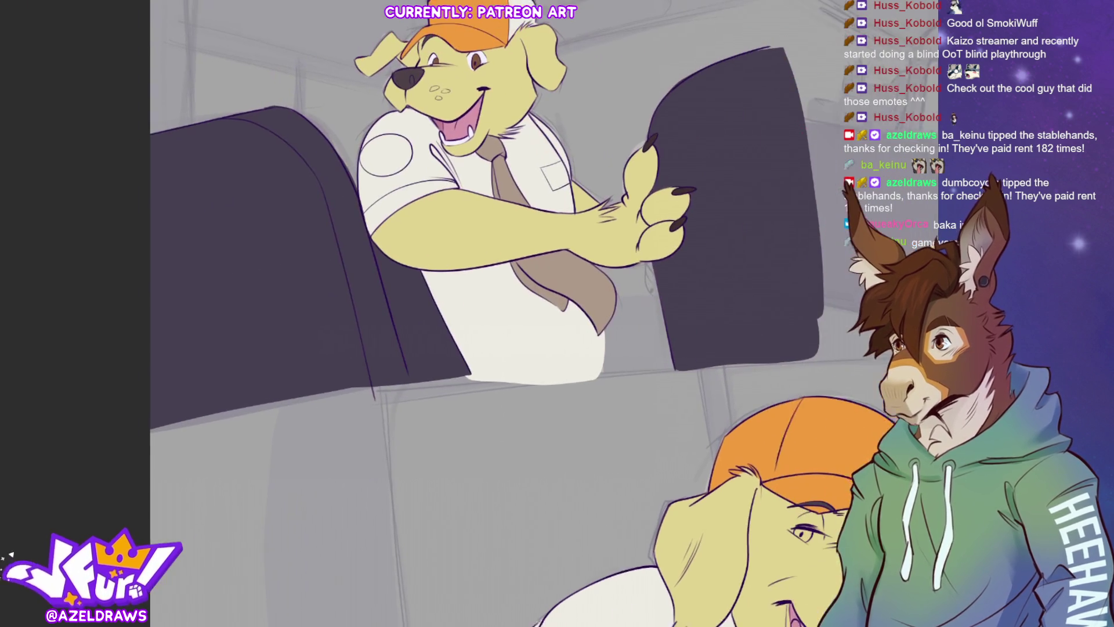
alt+click(450, 135)
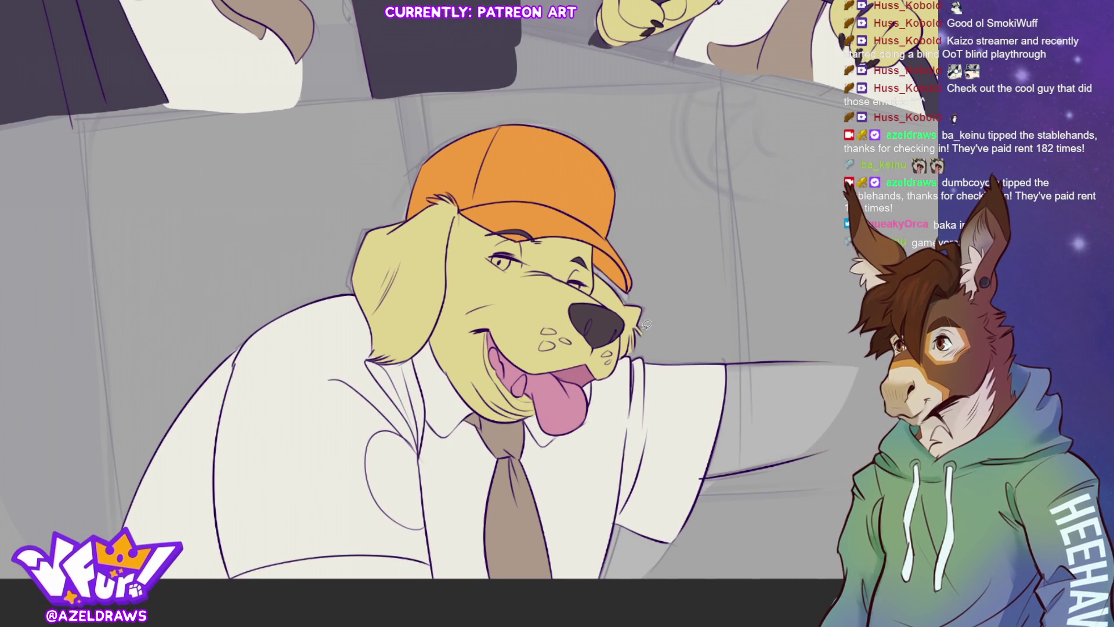
mouse_move(504, 388)
mouse_down()
mouse_move(516, 376)
mouse_move(511, 398)
mouse_move(537, 371)
mouse_move(522, 400)
mouse_move(504, 381)
mouse_move(510, 363)
mouse_move(490, 348)
mouse_move(496, 372)
mouse_up()
alt+click(595, 316)
mouse_move(492, 333)
mouse_down()
mouse_move(481, 348)
mouse_move(485, 383)
mouse_move(538, 414)
mouse_move(542, 398)
mouse_move(510, 380)
mouse_move(487, 331)
mouse_up()
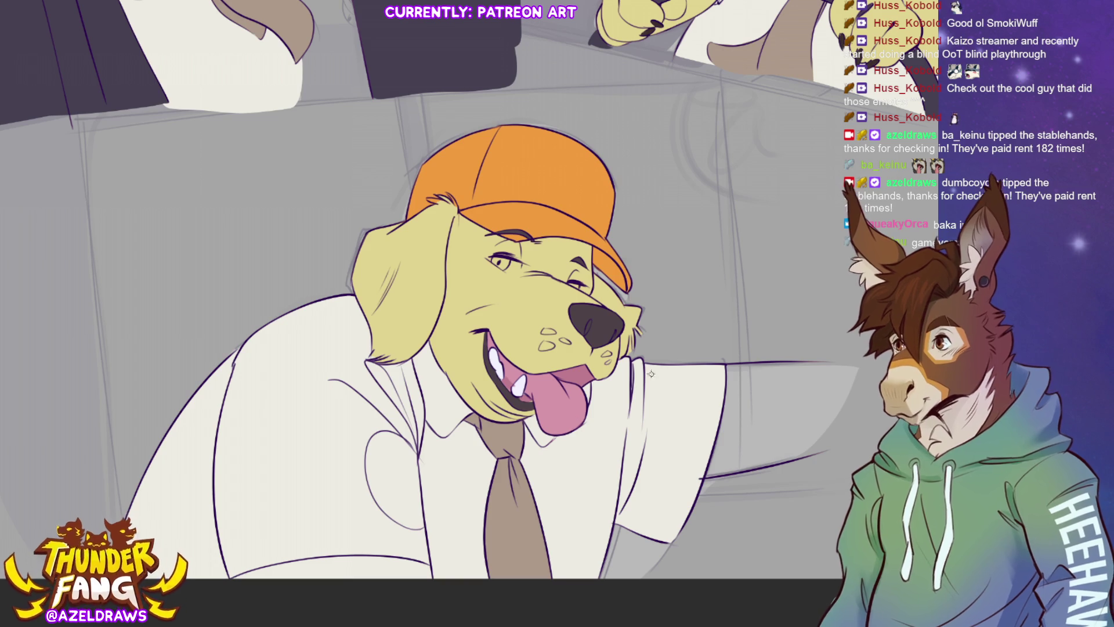
Paint brown irises into both of the lower dog's eyes, then reset to the full-comic view.
scroll(341, 96, up, 5)
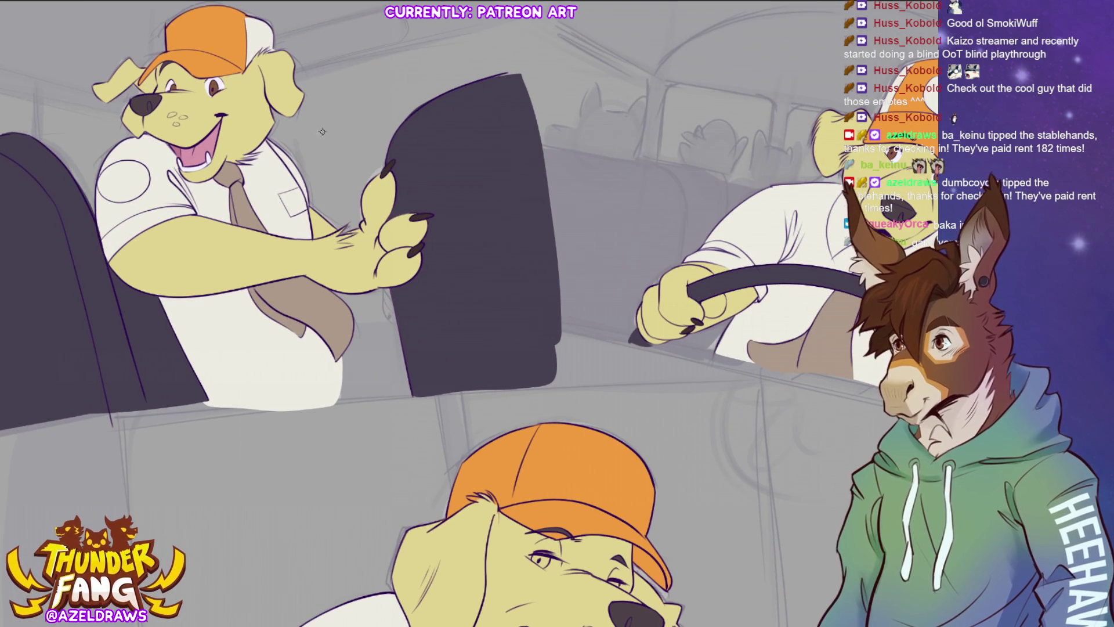
scroll(465, 313, down, 4)
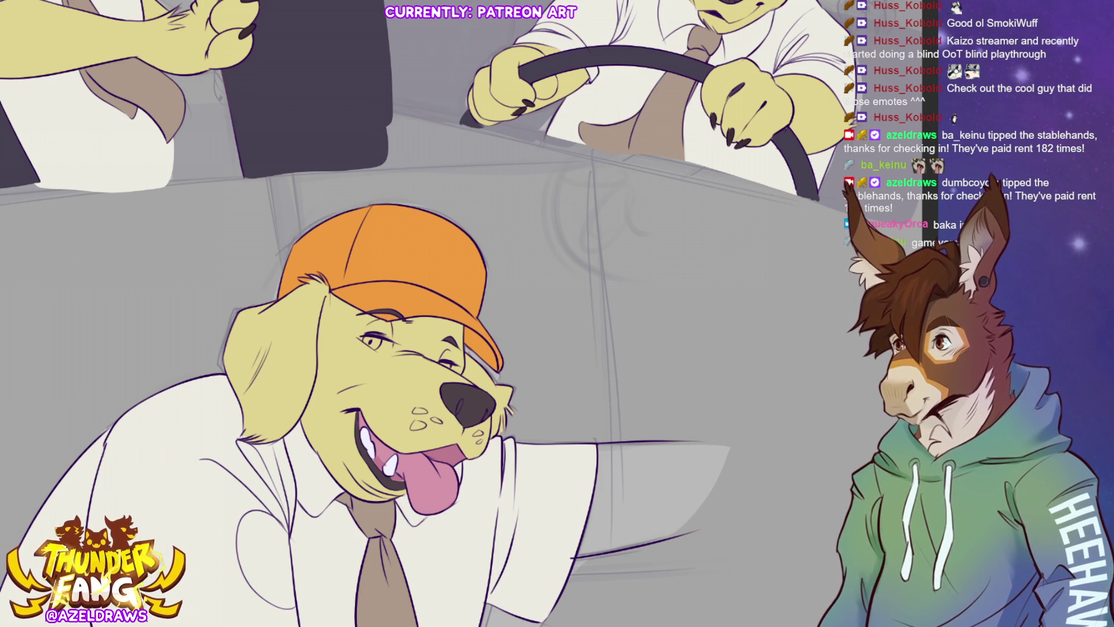
key(minus)
key(minus)
mouse_move(397, 396)
mouse_down()
mouse_move(425, 387)
mouse_move(402, 392)
mouse_up()
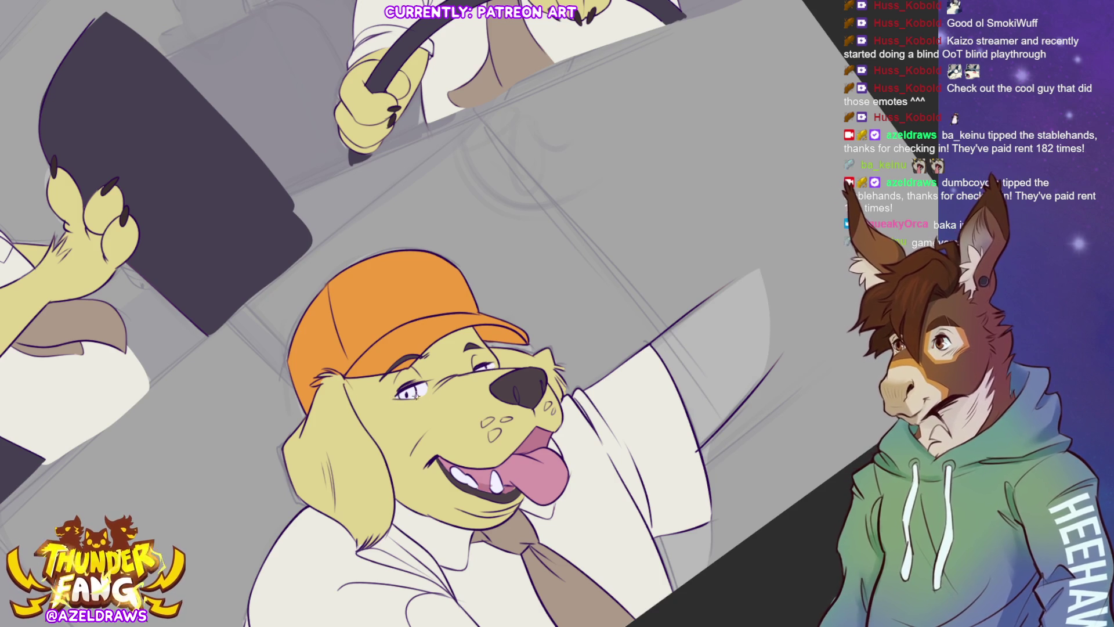
drag(47, 221, 525, 201)
mouse_move(475, 112)
mouse_down()
mouse_move(127, 110)
mouse_move(121, 335)
mouse_up()
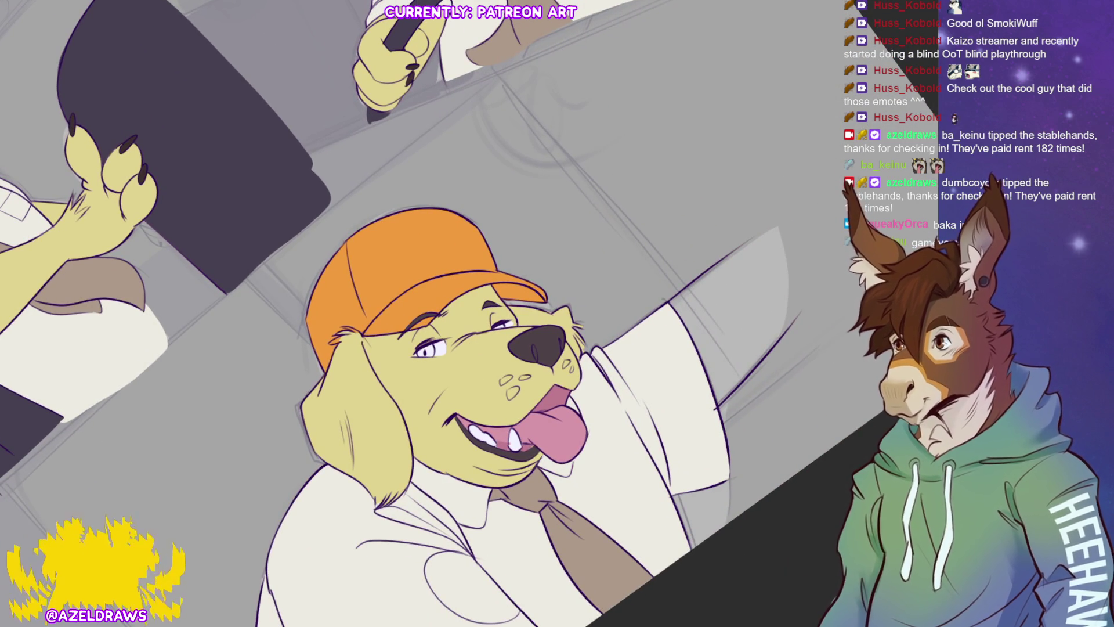
drag(420, 351, 434, 347)
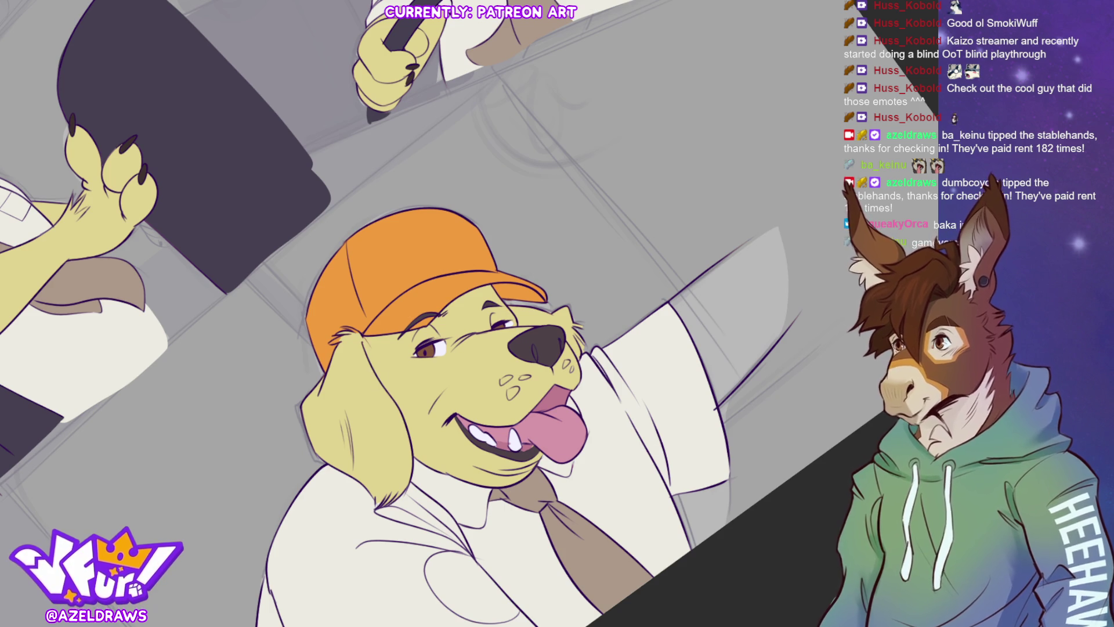
key(ctrl+0)
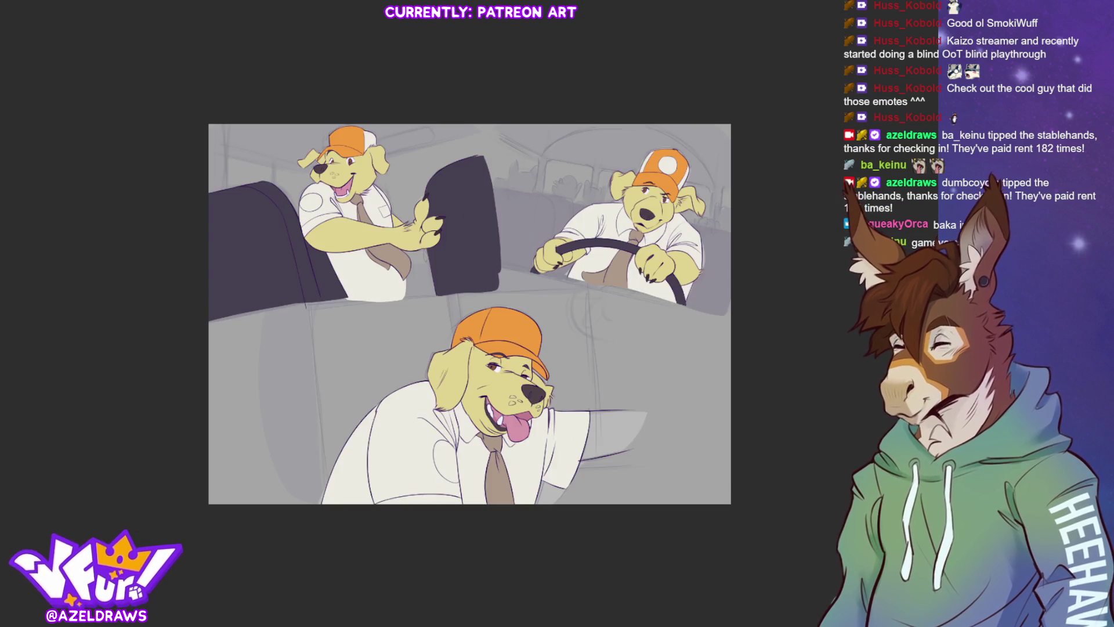
Trace a lineart stroke down the outstretched sleeve's edge and across its bottom.
scroll(800, 287, up, 2)
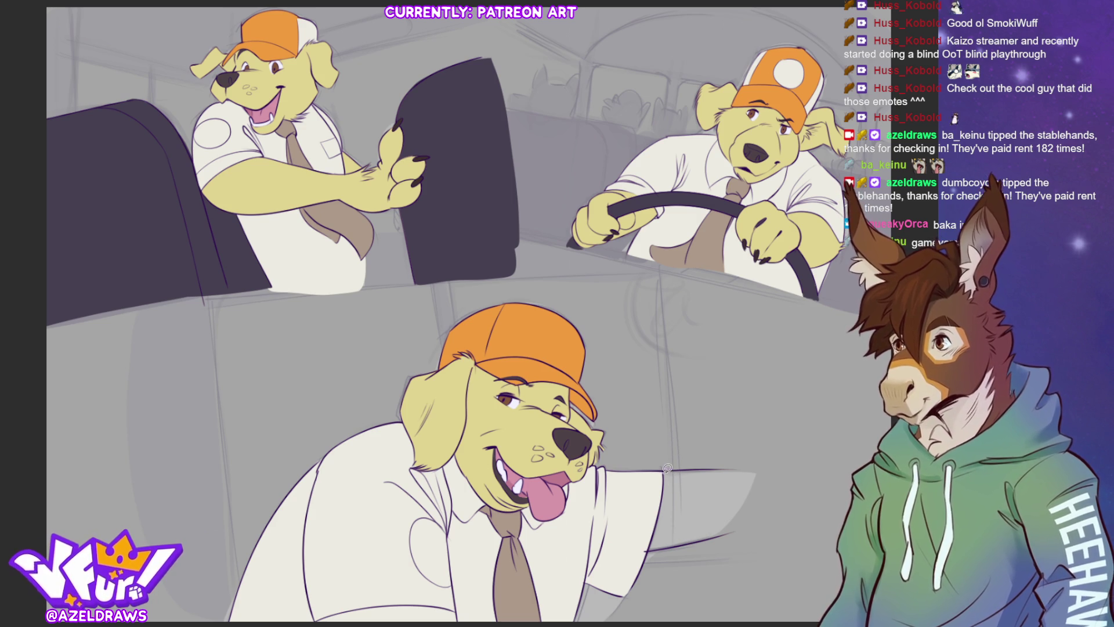
mouse_move(665, 498)
mouse_down()
mouse_move(651, 549)
mouse_move(720, 531)
mouse_move(739, 500)
mouse_move(734, 464)
mouse_move(665, 465)
mouse_up()
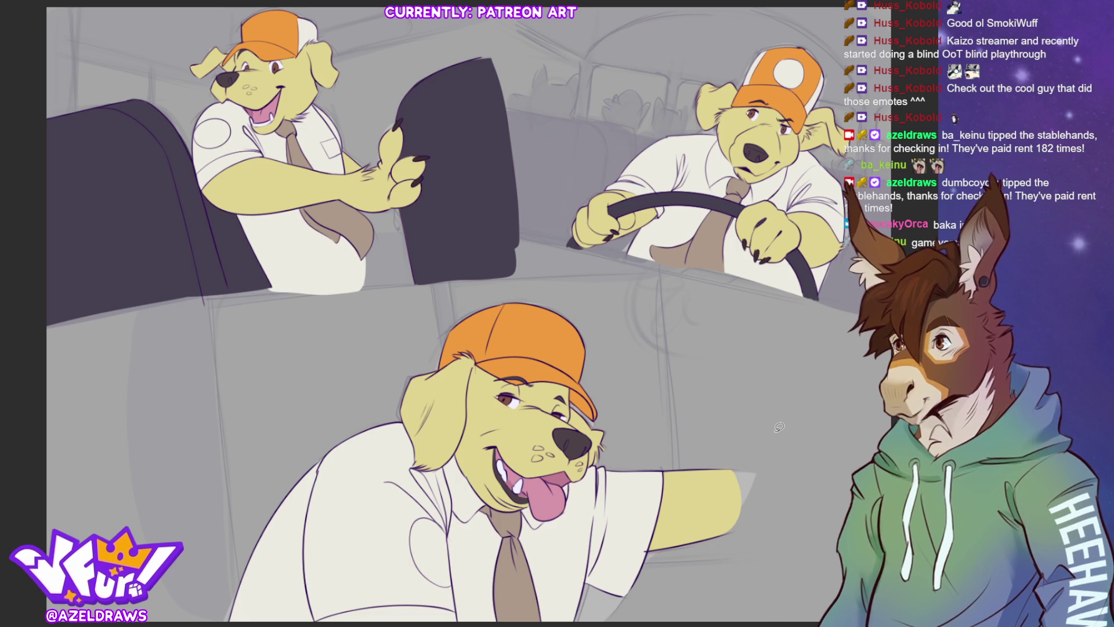
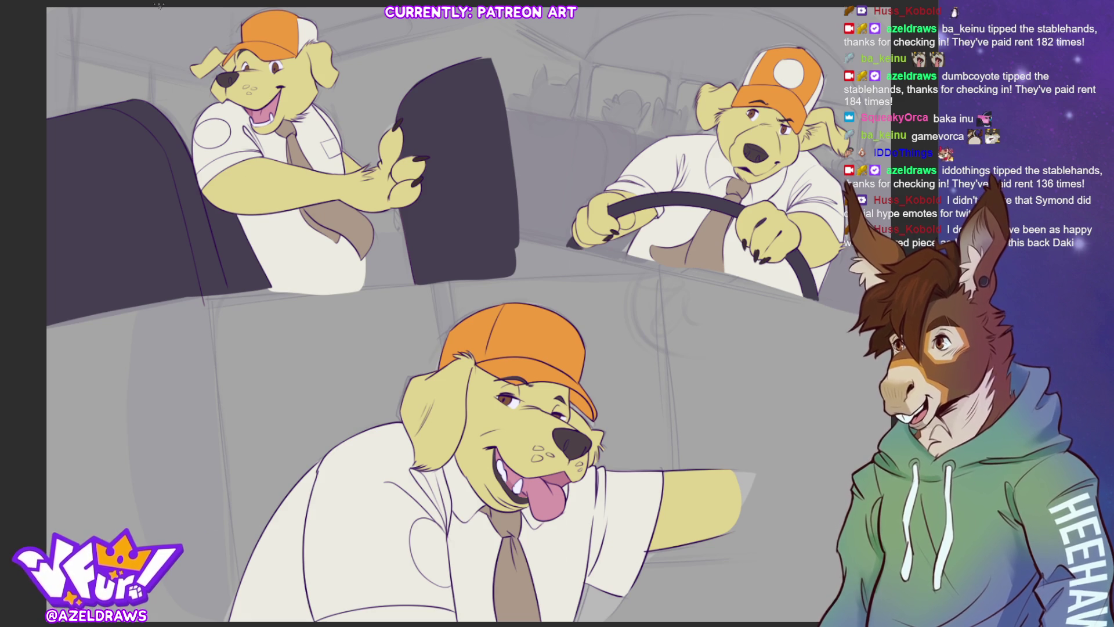
Briefly preview the drawing with the purple colour-check tint, then turn it back off.
key(ctrl+z)
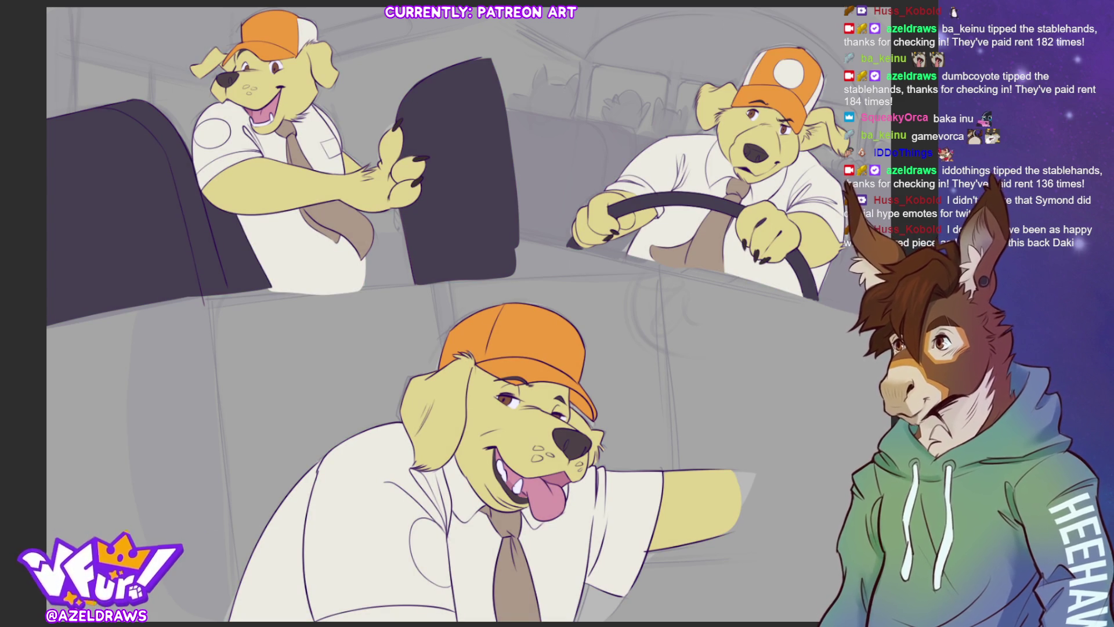
key(ctrl+y)
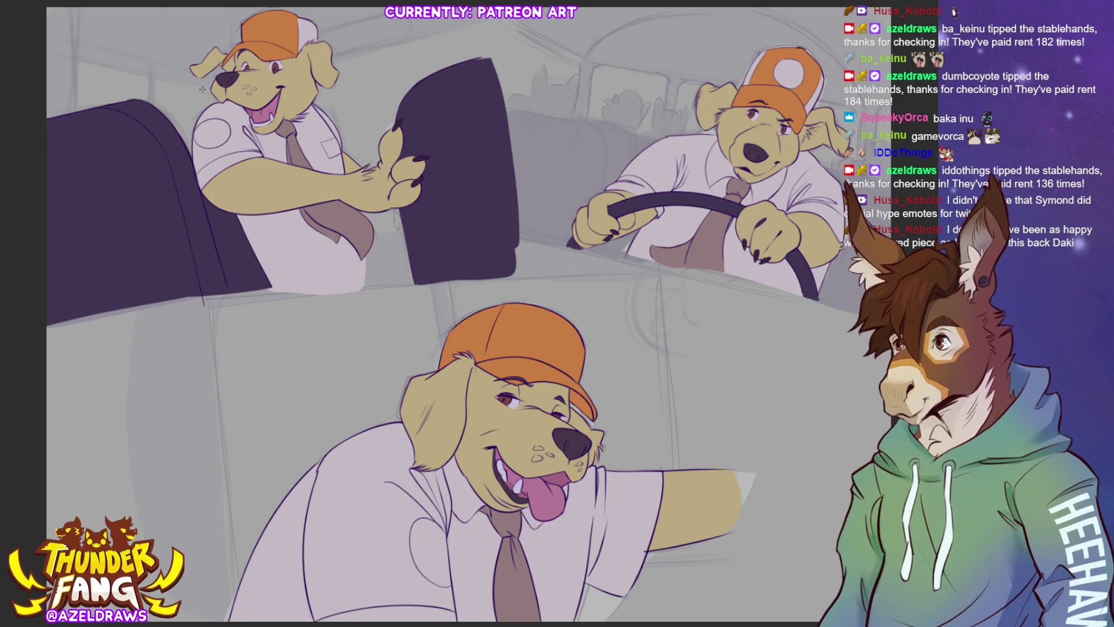
key(ctrl+z)
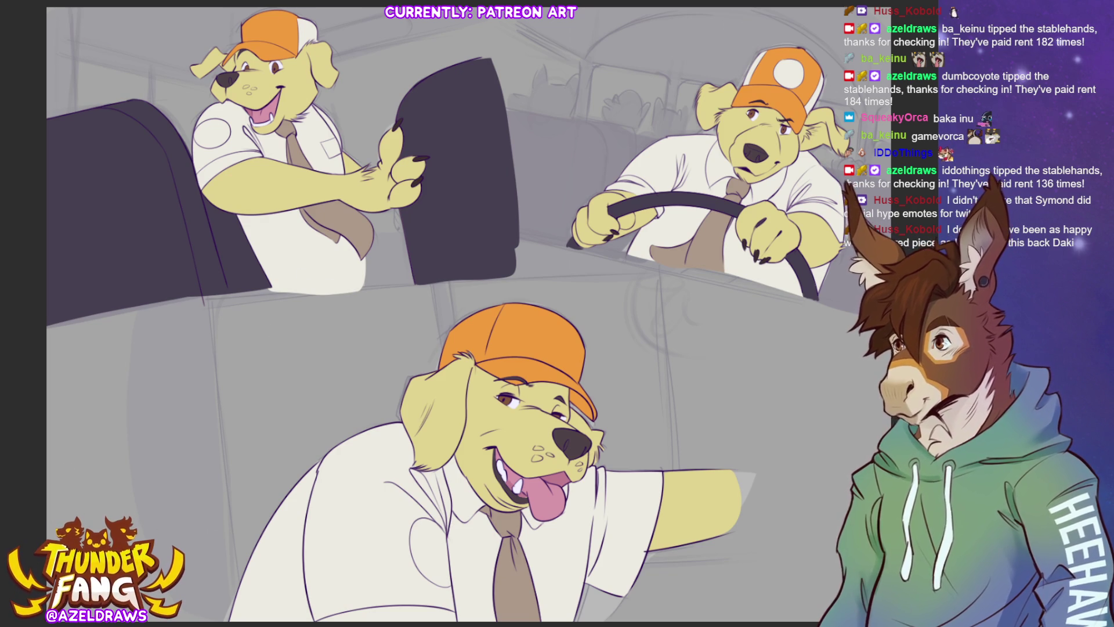
scroll(460, 314, up, 5)
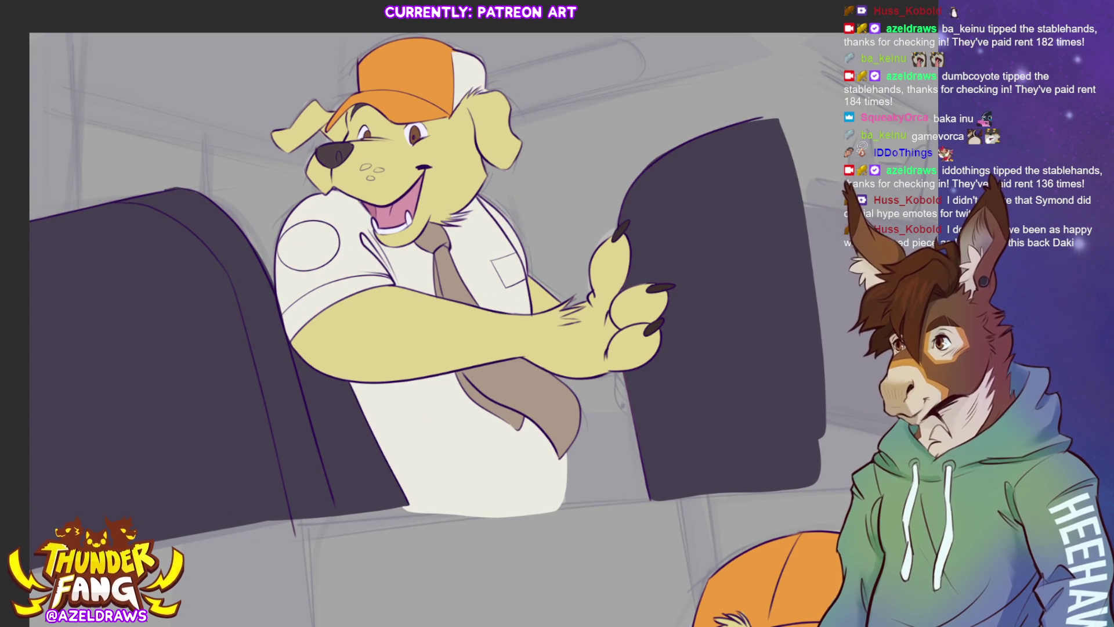
Fill lavender shadow shapes on the shirt, down the arm and along the seat's edge.
mouse_move(394, 266)
mouse_down()
mouse_move(397, 281)
mouse_move(369, 232)
mouse_move(392, 252)
mouse_move(394, 285)
mouse_up()
mouse_move(425, 377)
mouse_down()
mouse_move(494, 521)
mouse_move(351, 523)
mouse_move(299, 357)
mouse_move(400, 374)
mouse_up()
drag(299, 349, 344, 480)
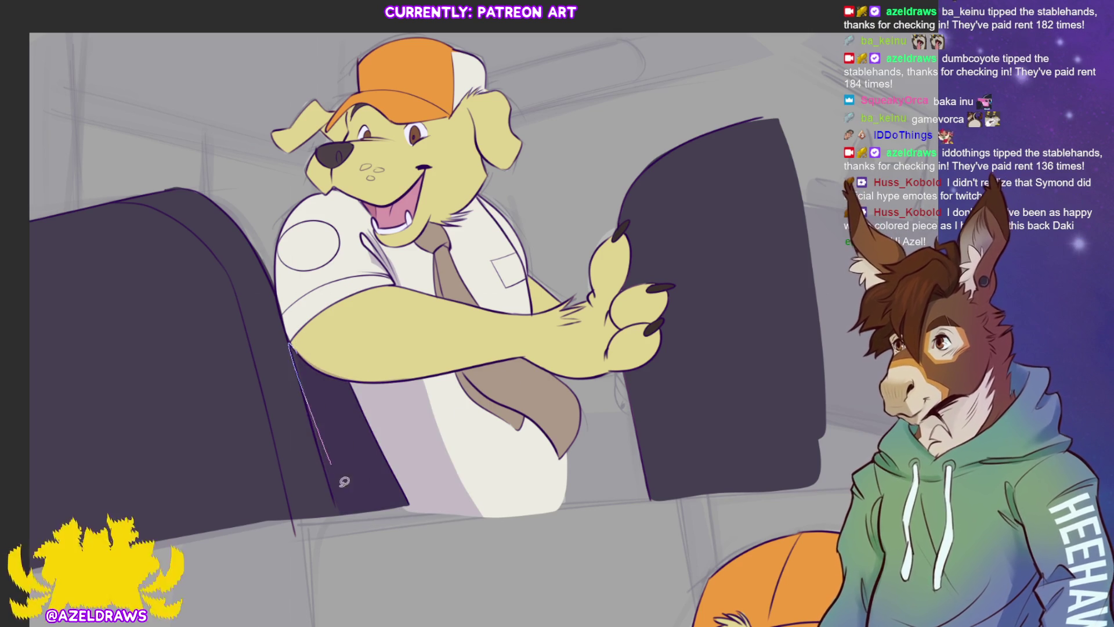
drag(289, 342, 357, 533)
mouse_move(313, 400)
mouse_down()
mouse_move(339, 504)
mouse_move(333, 429)
mouse_up()
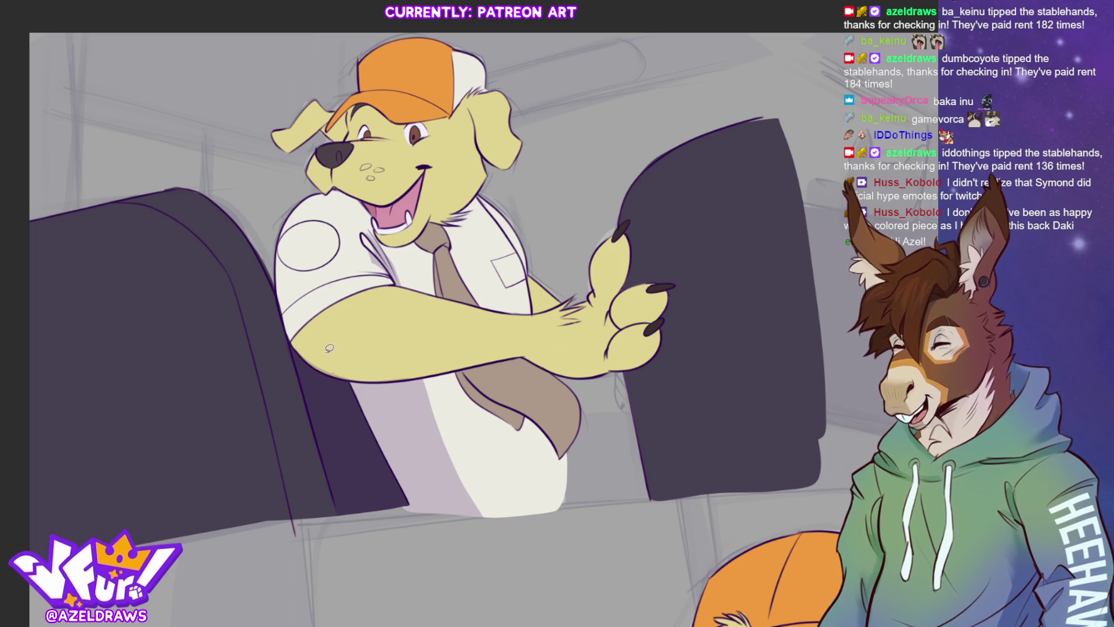
Shade the underside of the arm and the lower edge of the hand.
mouse_move(296, 346)
mouse_down()
mouse_move(447, 365)
mouse_move(528, 348)
mouse_move(331, 376)
mouse_move(297, 349)
mouse_up()
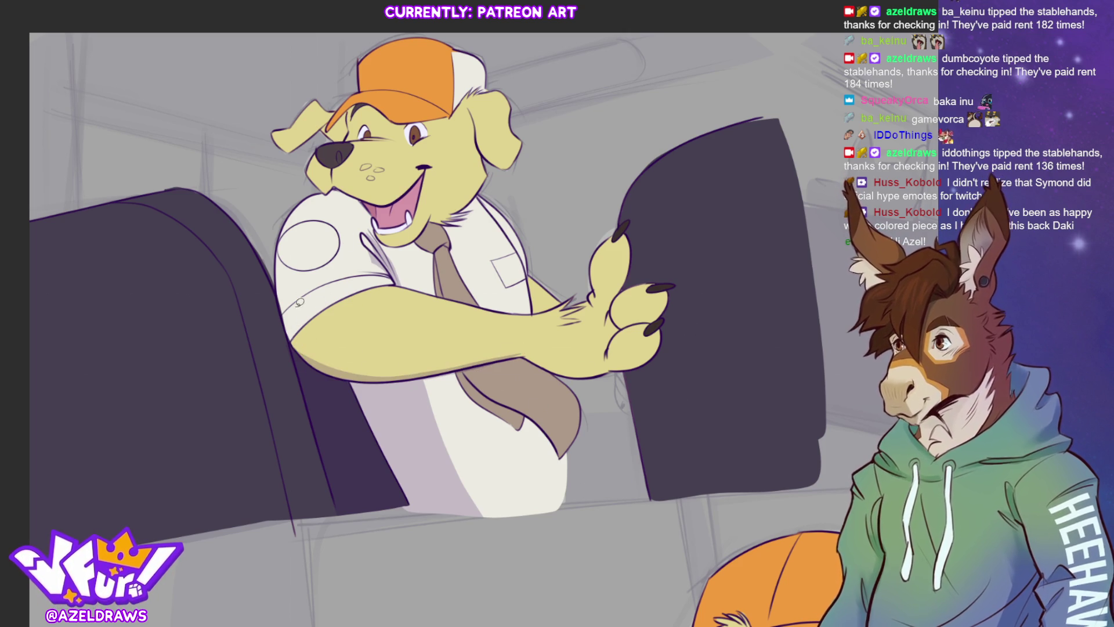
mouse_move(282, 293)
mouse_down()
mouse_move(348, 353)
mouse_move(524, 350)
mouse_move(441, 370)
mouse_move(308, 361)
mouse_move(314, 294)
mouse_up()
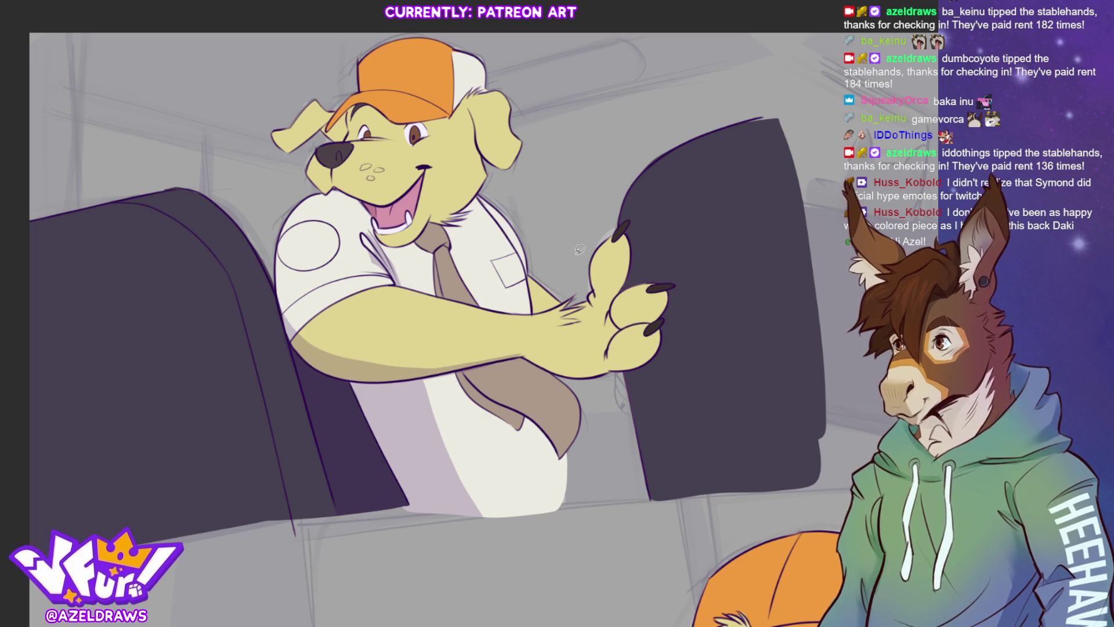
mouse_move(520, 354)
mouse_down()
mouse_move(658, 356)
mouse_move(558, 372)
mouse_move(520, 355)
mouse_up()
mouse_move(666, 320)
mouse_down()
mouse_move(662, 350)
mouse_move(616, 374)
mouse_move(645, 359)
mouse_move(666, 320)
mouse_up()
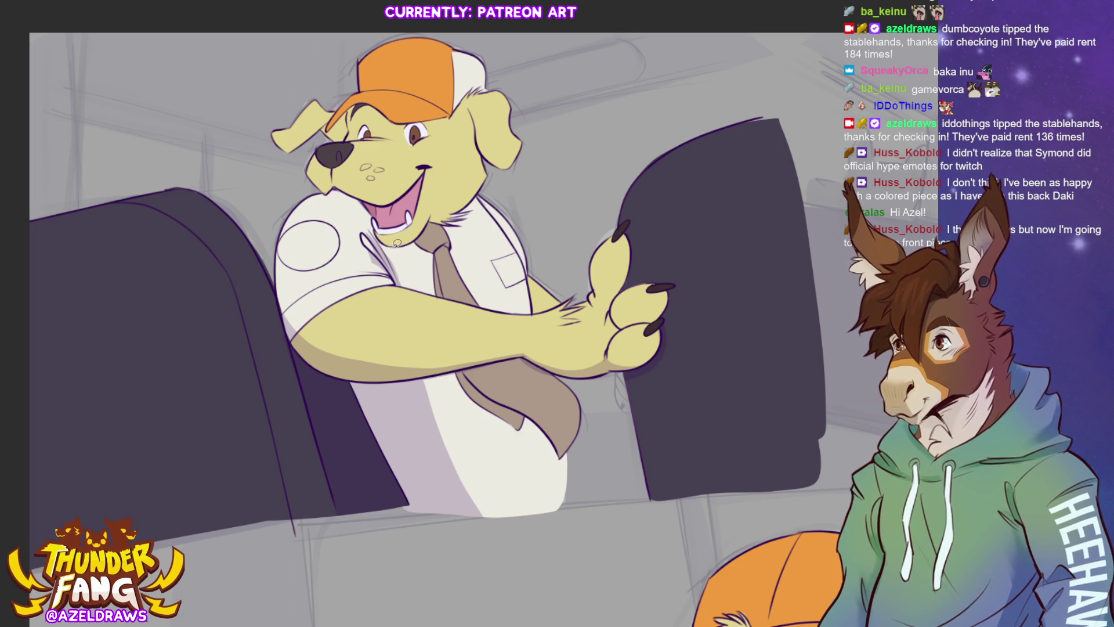
Add lavender shadows on the shirt, along the tie edge and on the collar, discarding two trial collar strokes.
mouse_move(450, 373)
mouse_down()
mouse_move(475, 412)
mouse_move(524, 448)
mouse_move(533, 433)
mouse_move(562, 456)
mouse_move(548, 427)
mouse_move(456, 373)
mouse_up()
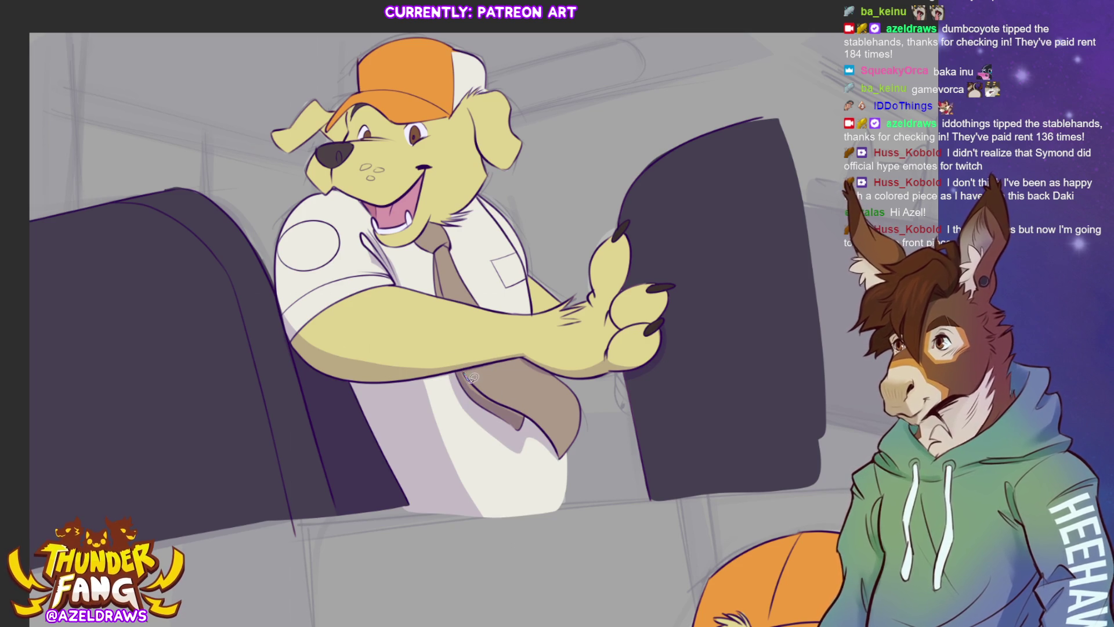
mouse_move(501, 403)
mouse_down()
mouse_move(545, 428)
mouse_move(500, 403)
mouse_up()
mouse_move(435, 248)
mouse_down()
mouse_move(439, 294)
mouse_move(434, 243)
mouse_move(433, 254)
mouse_move(421, 240)
mouse_move(435, 257)
mouse_move(443, 235)
mouse_move(440, 247)
mouse_up()
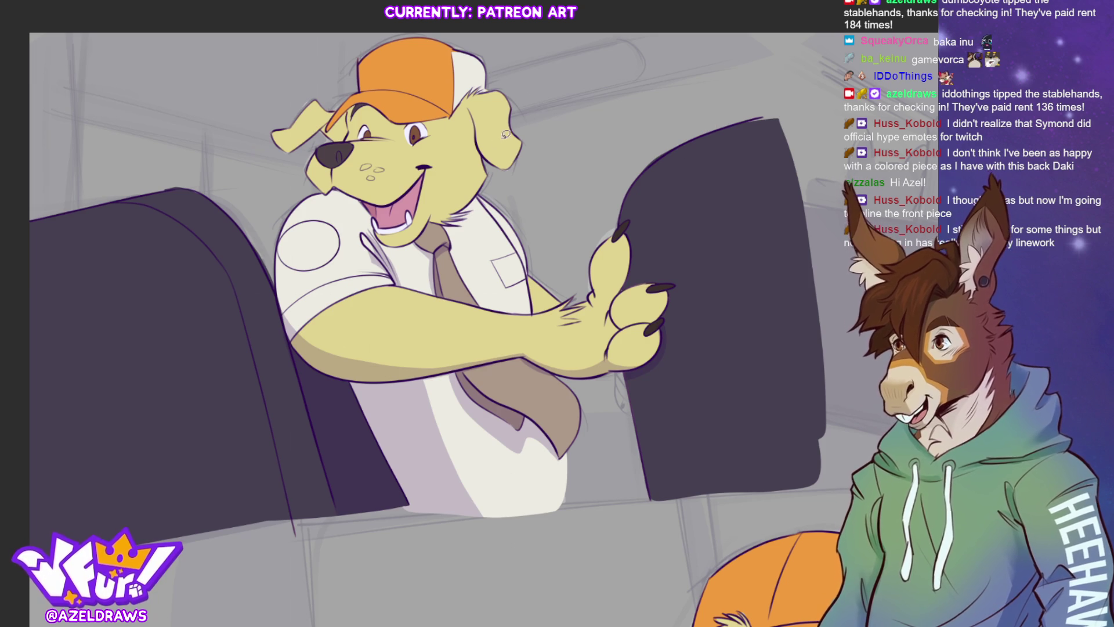
mouse_move(384, 238)
mouse_down()
mouse_move(407, 258)
mouse_move(444, 218)
mouse_up()
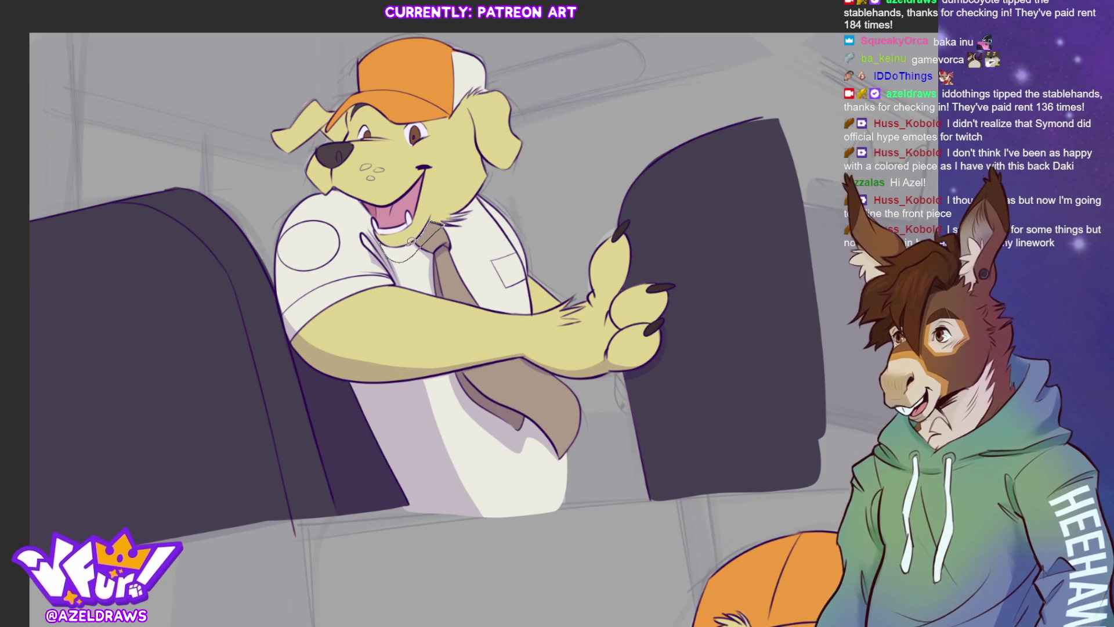
key(ctrl+z)
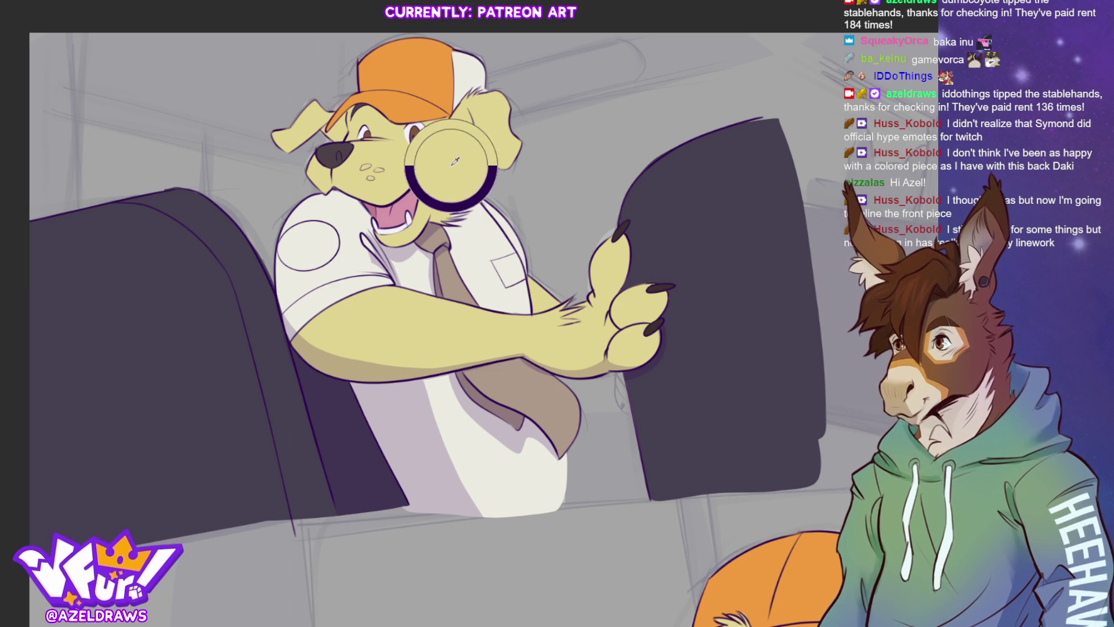
drag(449, 216, 473, 210)
key(ctrl+z)
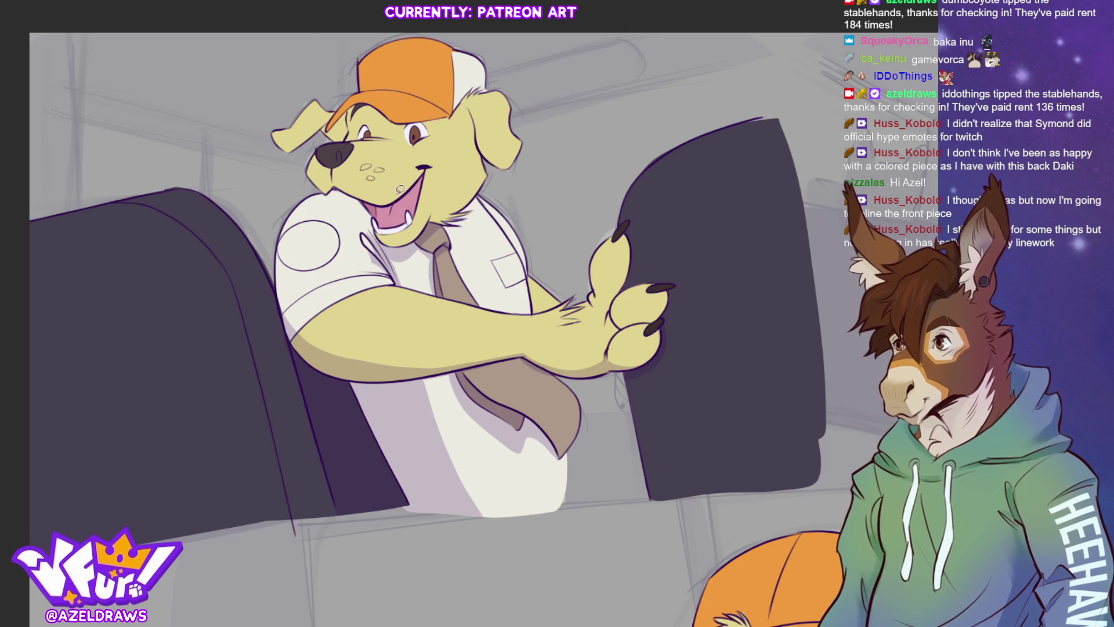
Draw small line details at the dog's mouth and under its left eye.
mouse_move(376, 215)
mouse_down()
mouse_move(417, 201)
mouse_move(427, 172)
mouse_move(386, 202)
mouse_move(365, 199)
mouse_up()
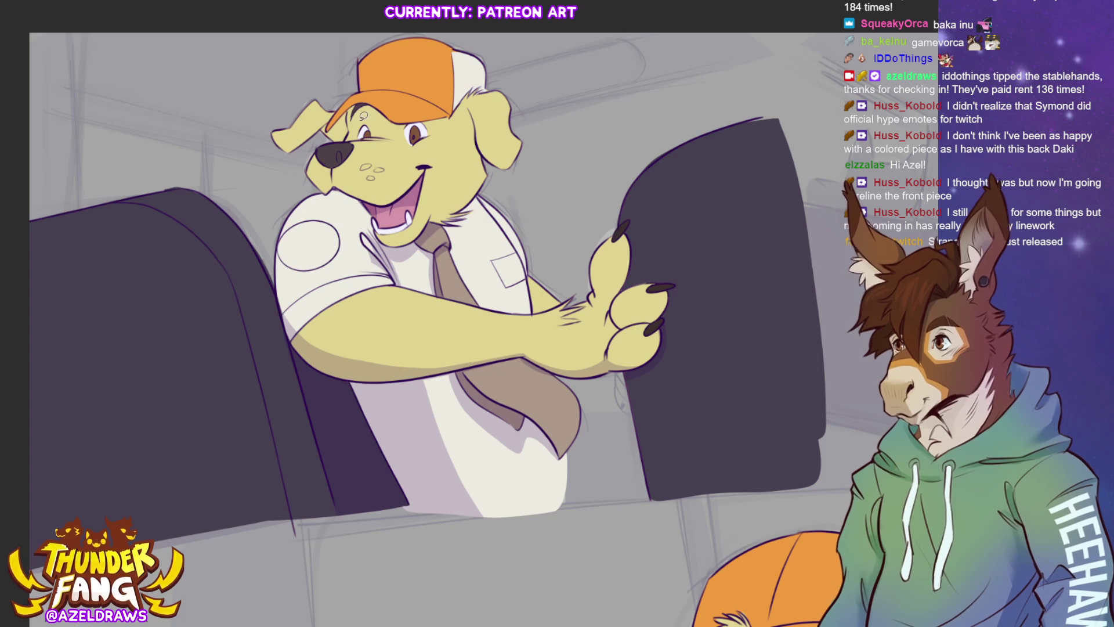
mouse_move(346, 140)
mouse_down()
mouse_move(406, 137)
mouse_move(450, 113)
mouse_move(400, 119)
mouse_move(365, 98)
mouse_move(347, 140)
mouse_move(383, 170)
mouse_up()
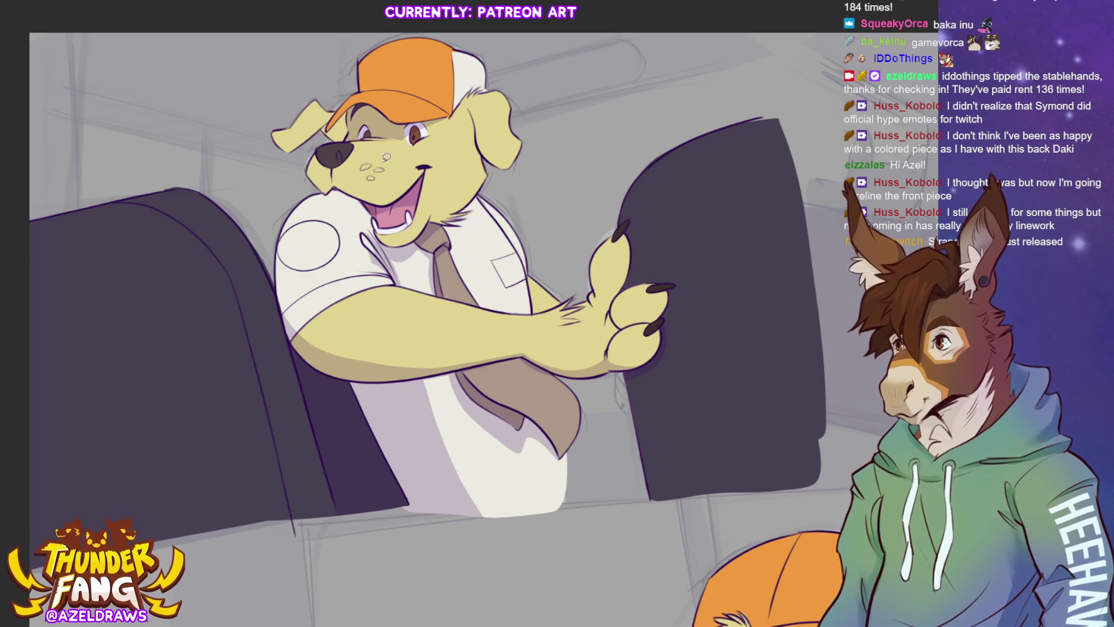
key(ctrl+y)
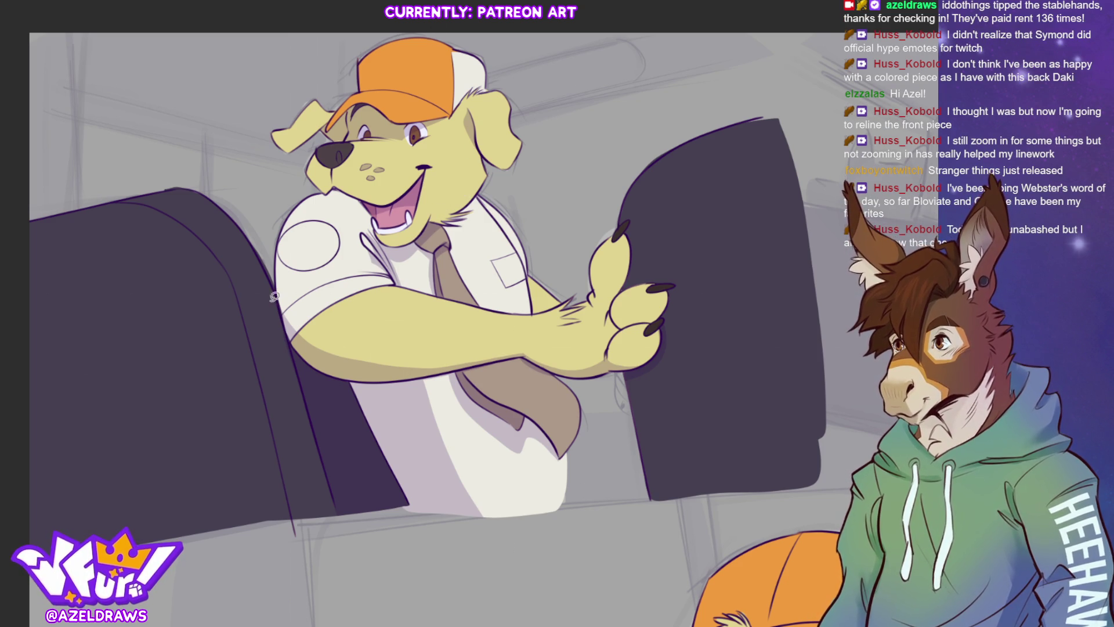
Begin outlining a shadow region over the left seat back.
mouse_move(17, 254)
mouse_down()
mouse_move(182, 283)
mouse_move(250, 534)
mouse_up()
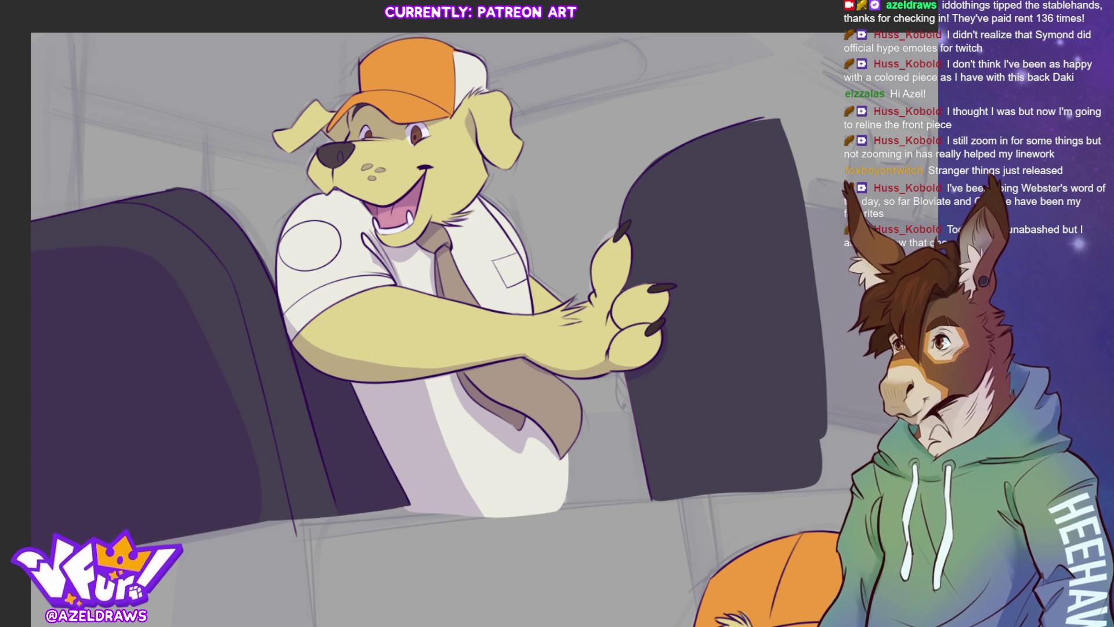
Fill the left seat's upper area and edge, plus the right seat's top edge, with darker purple.
mouse_move(225, 267)
mouse_down()
mouse_move(295, 400)
mouse_move(303, 554)
mouse_move(232, 556)
mouse_up()
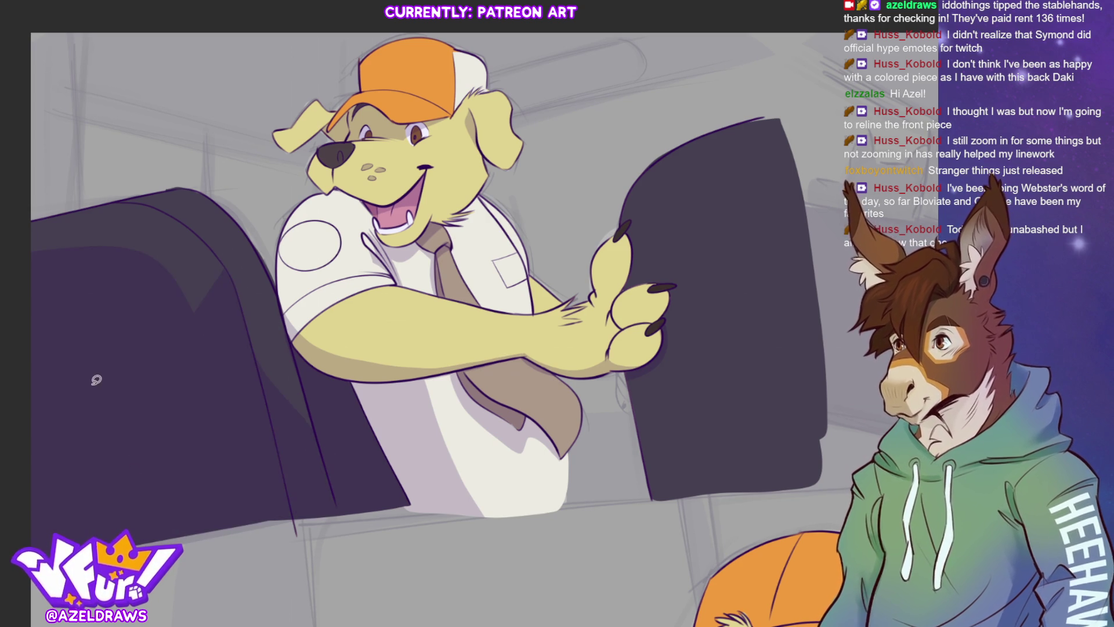
mouse_move(33, 218)
mouse_down()
mouse_move(142, 201)
mouse_move(134, 276)
mouse_up()
mouse_move(140, 199)
mouse_down()
mouse_move(213, 241)
mouse_move(234, 284)
mouse_move(193, 352)
mouse_up()
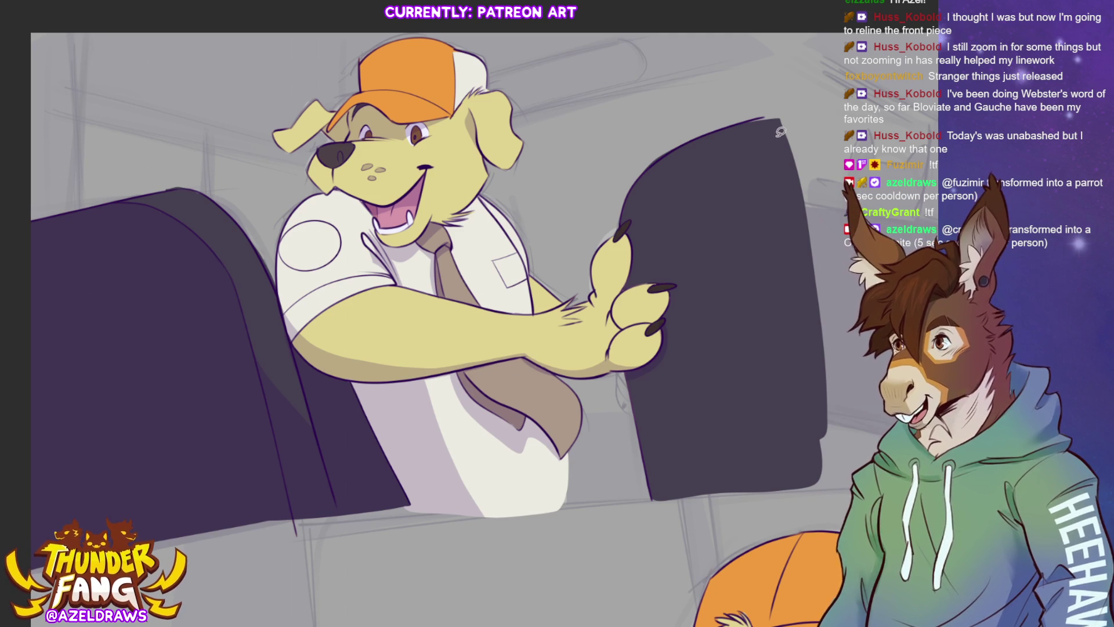
mouse_move(784, 108)
mouse_down()
mouse_move(698, 131)
mouse_move(625, 200)
mouse_move(616, 225)
mouse_move(616, 298)
mouse_move(663, 283)
mouse_move(655, 346)
mouse_move(618, 423)
mouse_move(666, 528)
mouse_move(742, 524)
mouse_move(827, 406)
mouse_move(787, 111)
mouse_up()
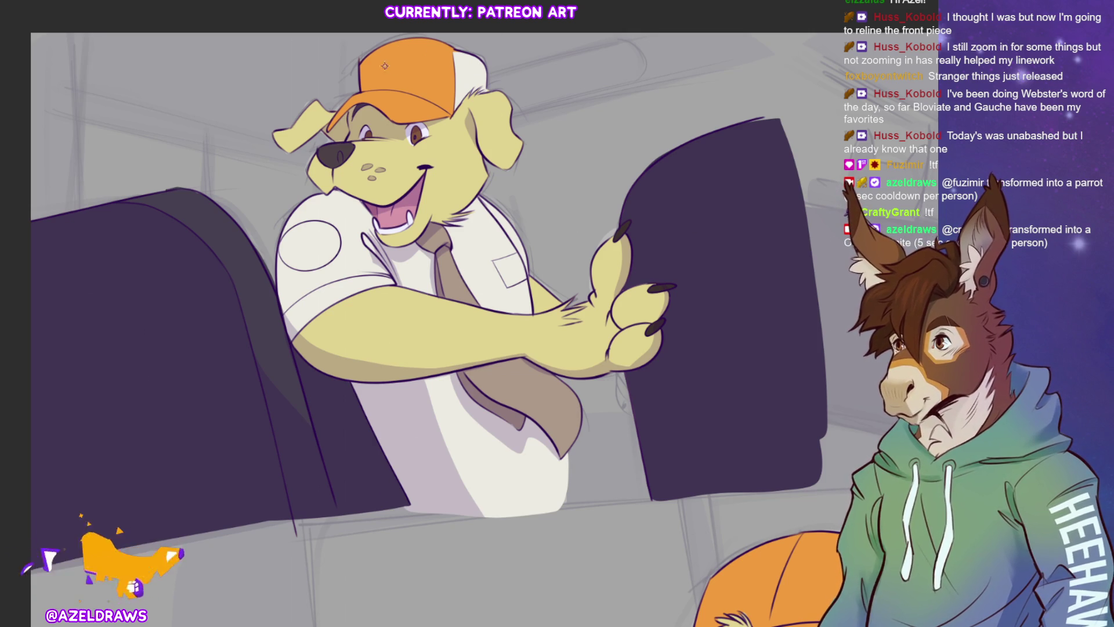
Give the orange cap a cream circular logo, then sketch crease lines on the shirt.
mouse_move(380, 59)
mouse_down()
mouse_move(383, 83)
mouse_move(406, 72)
mouse_move(377, 54)
mouse_move(388, 82)
mouse_move(405, 65)
mouse_move(382, 58)
mouse_move(395, 83)
mouse_move(384, 56)
mouse_move(401, 72)
mouse_move(392, 79)
mouse_move(391, 65)
mouse_up()
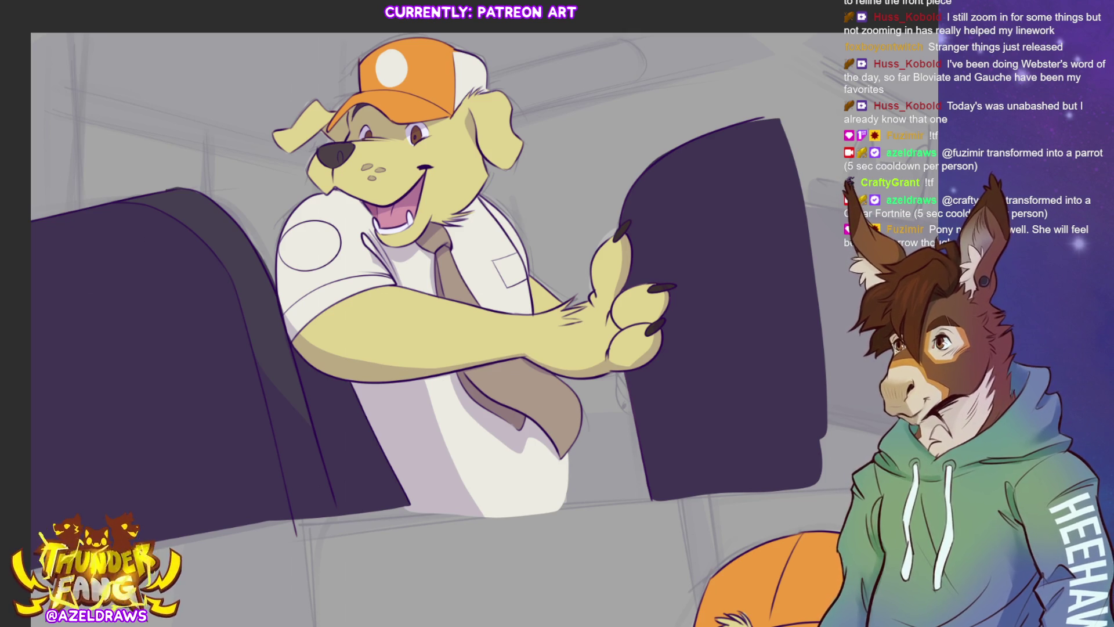
key(ctrl+z)
key(ctrl+z)
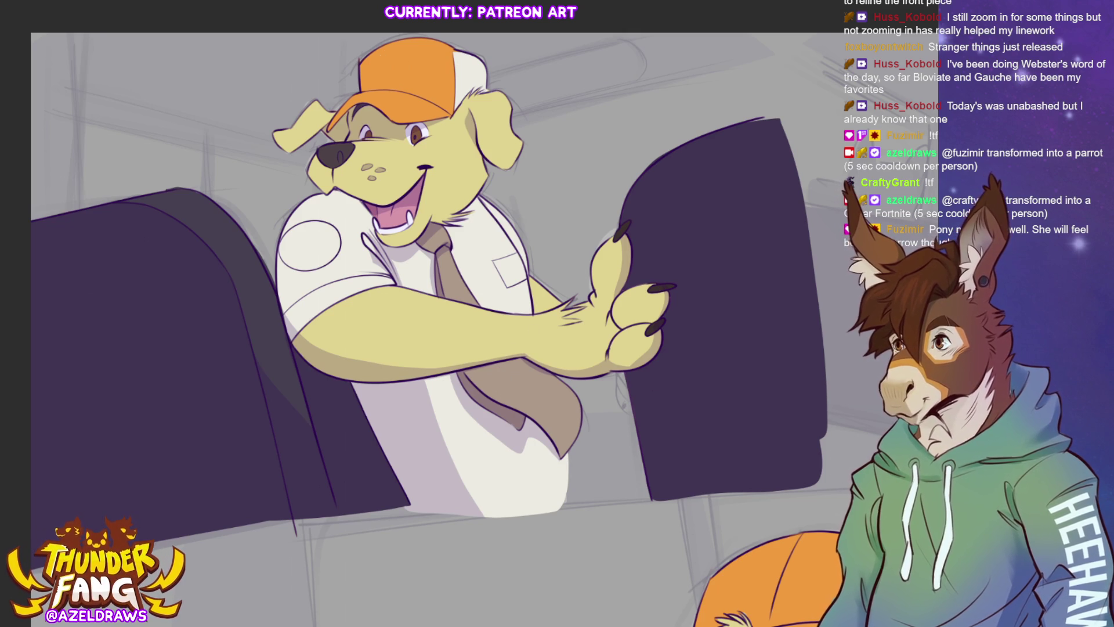
ctrl+click(514, 306)
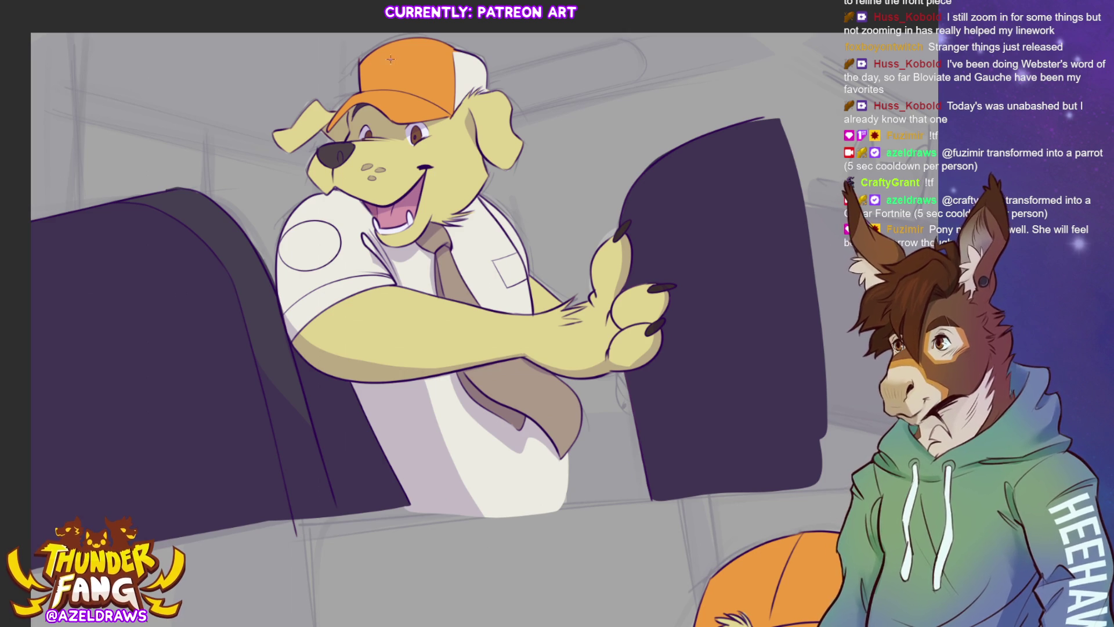
mouse_move(384, 59)
mouse_down()
mouse_move(380, 85)
mouse_move(395, 87)
mouse_move(413, 69)
mouse_move(383, 57)
mouse_up()
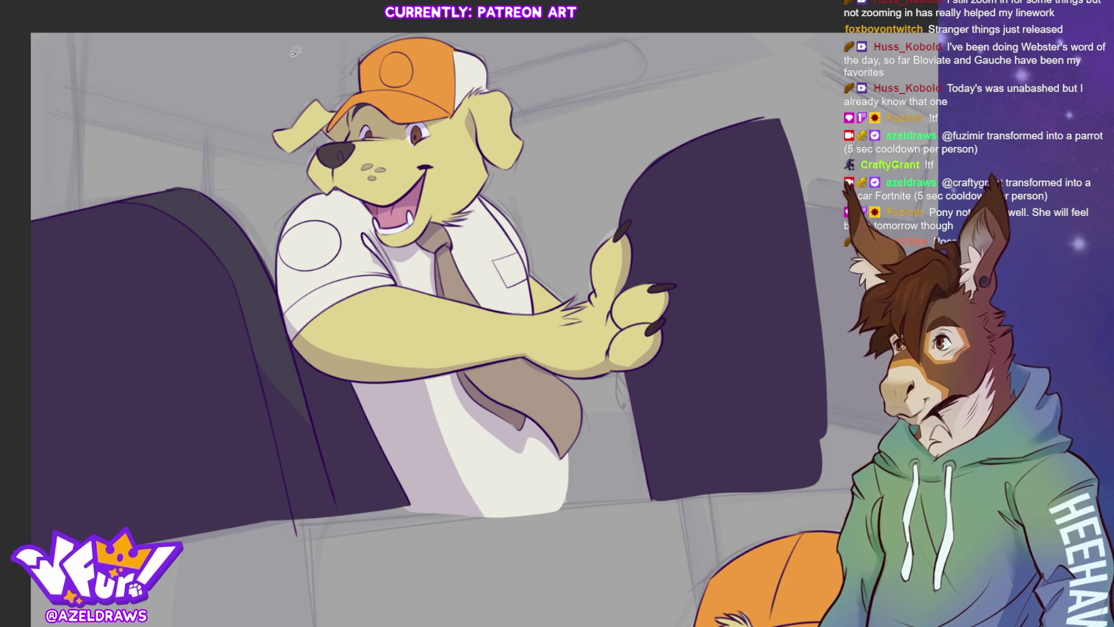
mouse_move(393, 44)
mouse_down()
mouse_move(422, 87)
mouse_move(401, 46)
mouse_up()
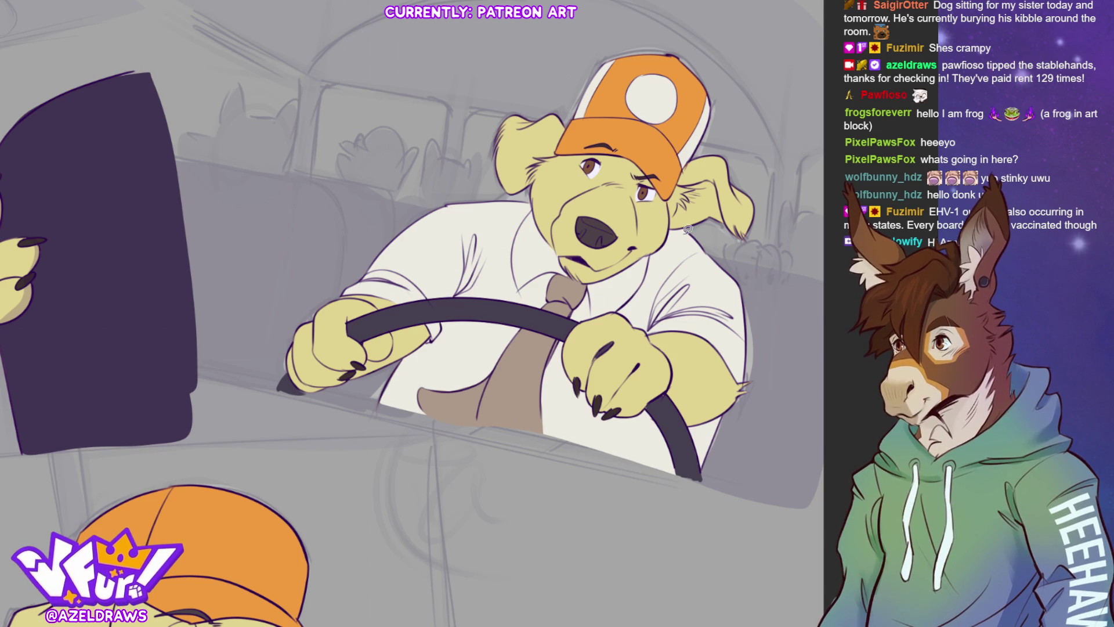
mouse_move(644, 324)
mouse_down()
mouse_move(676, 272)
mouse_move(688, 288)
mouse_move(671, 315)
mouse_up()
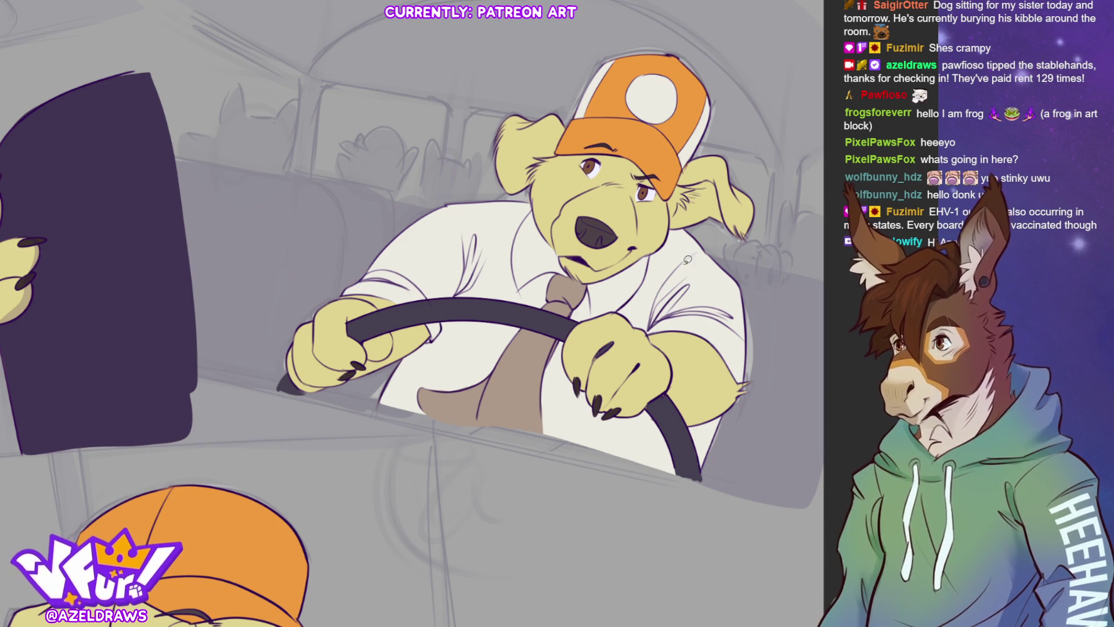
mouse_move(637, 321)
mouse_down()
mouse_move(666, 279)
mouse_move(676, 291)
mouse_move(690, 282)
mouse_move(672, 312)
mouse_up()
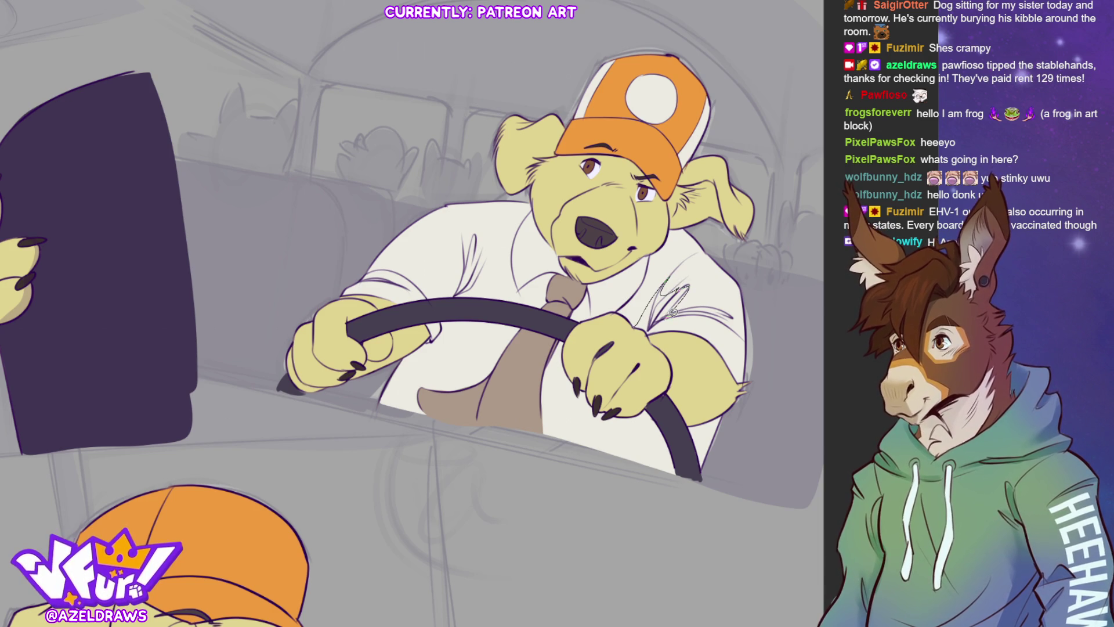
Remove the stray shirt stroke and redraw the claw lines on the right paw gripping the wheel.
key(ctrl+z)
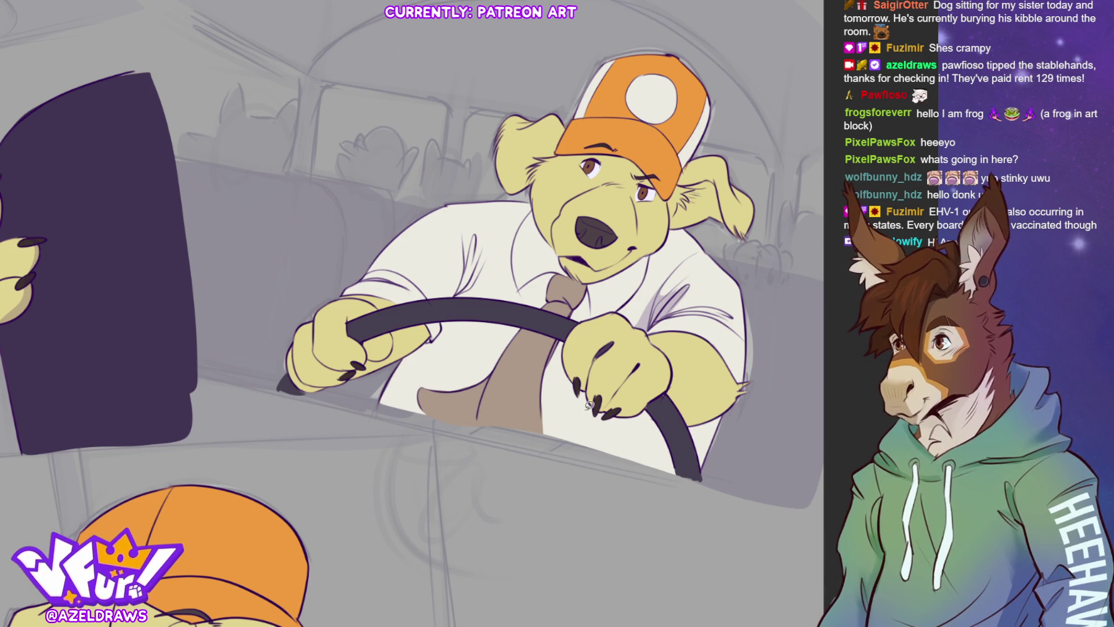
mouse_move(589, 388)
mouse_down()
mouse_move(581, 420)
mouse_move(625, 472)
mouse_move(677, 483)
mouse_move(651, 405)
mouse_move(607, 414)
mouse_move(588, 394)
mouse_up()
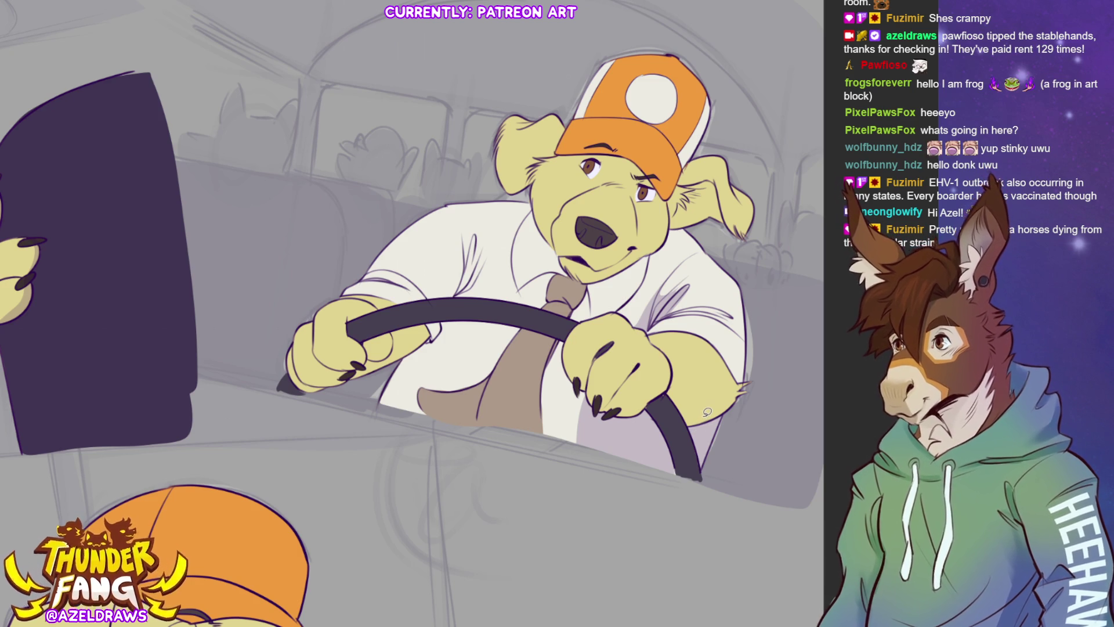
mouse_move(594, 361)
mouse_down()
mouse_move(582, 344)
mouse_move(568, 359)
mouse_move(579, 390)
mouse_move(603, 357)
mouse_move(619, 376)
mouse_move(598, 411)
mouse_move(591, 367)
mouse_move(653, 398)
mouse_move(636, 416)
mouse_move(599, 403)
mouse_move(619, 411)
mouse_up()
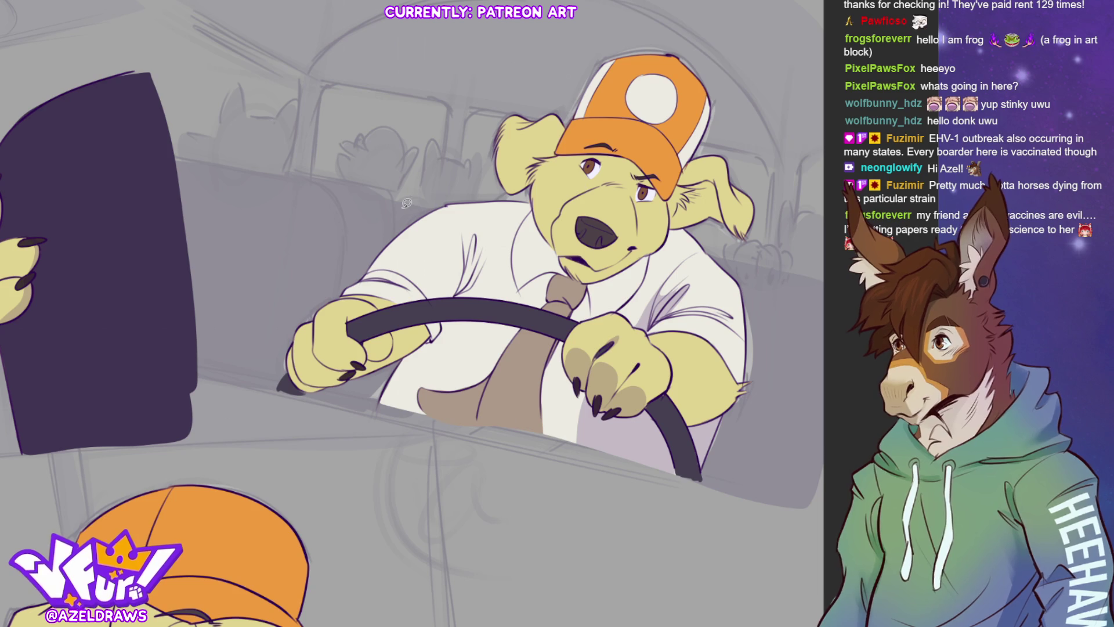
Draw fold lines on the sleeve and below the wheel, and trace the paw edge, tie bottom and chin.
mouse_move(322, 343)
mouse_down()
mouse_move(396, 327)
mouse_move(429, 344)
mouse_move(338, 389)
mouse_move(312, 392)
mouse_move(305, 372)
mouse_up()
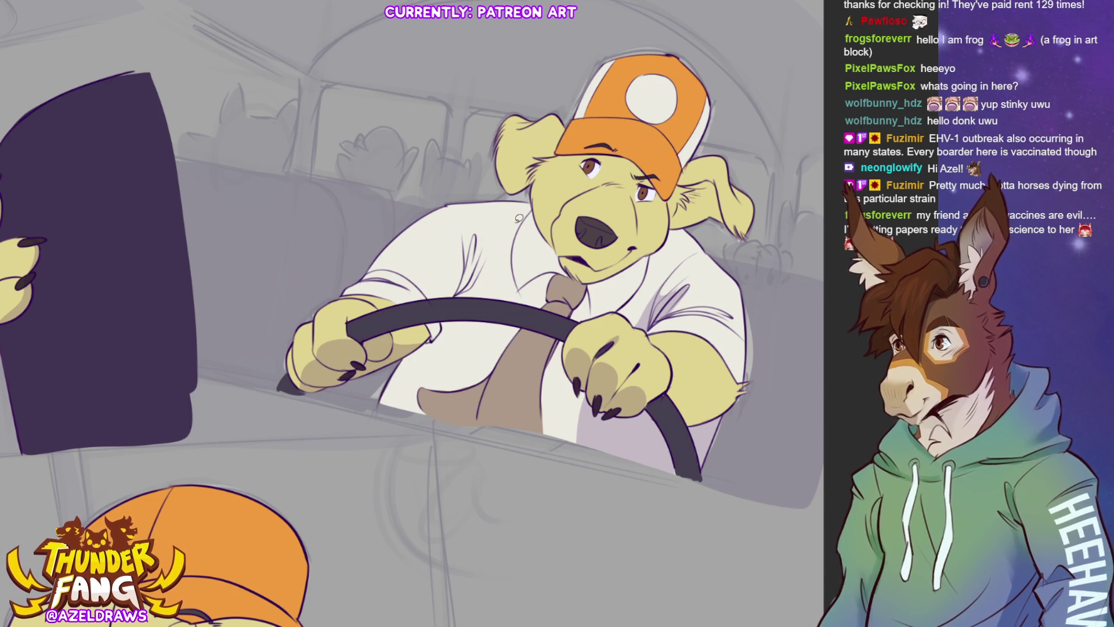
mouse_move(455, 300)
mouse_down()
mouse_move(474, 232)
mouse_move(481, 278)
mouse_move(458, 296)
mouse_up()
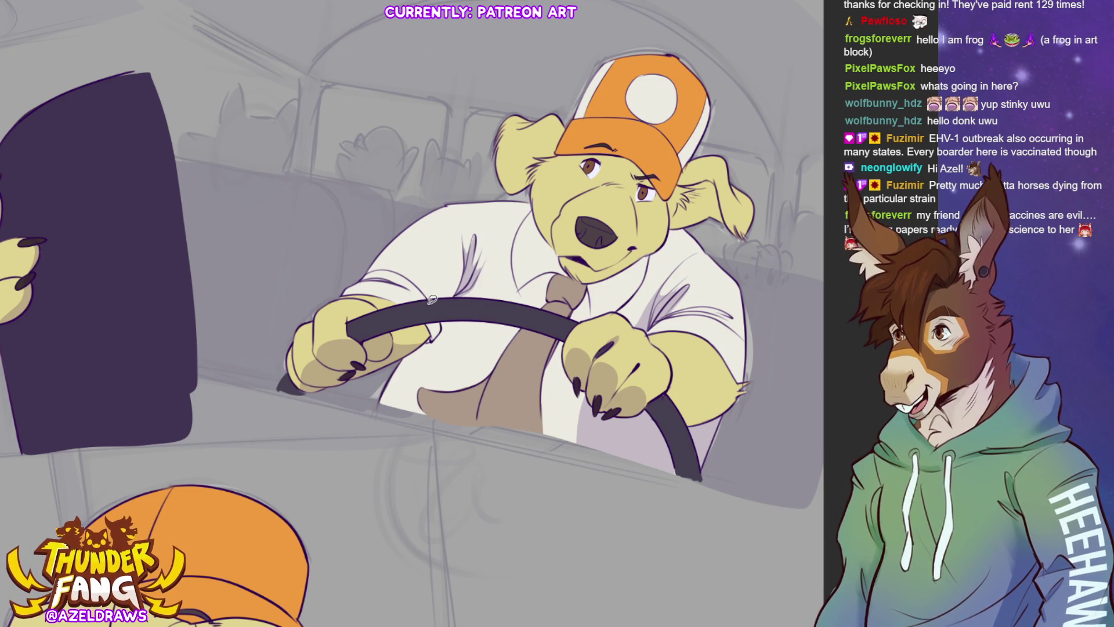
mouse_move(455, 317)
mouse_down()
mouse_move(369, 430)
mouse_move(390, 372)
mouse_move(459, 312)
mouse_up()
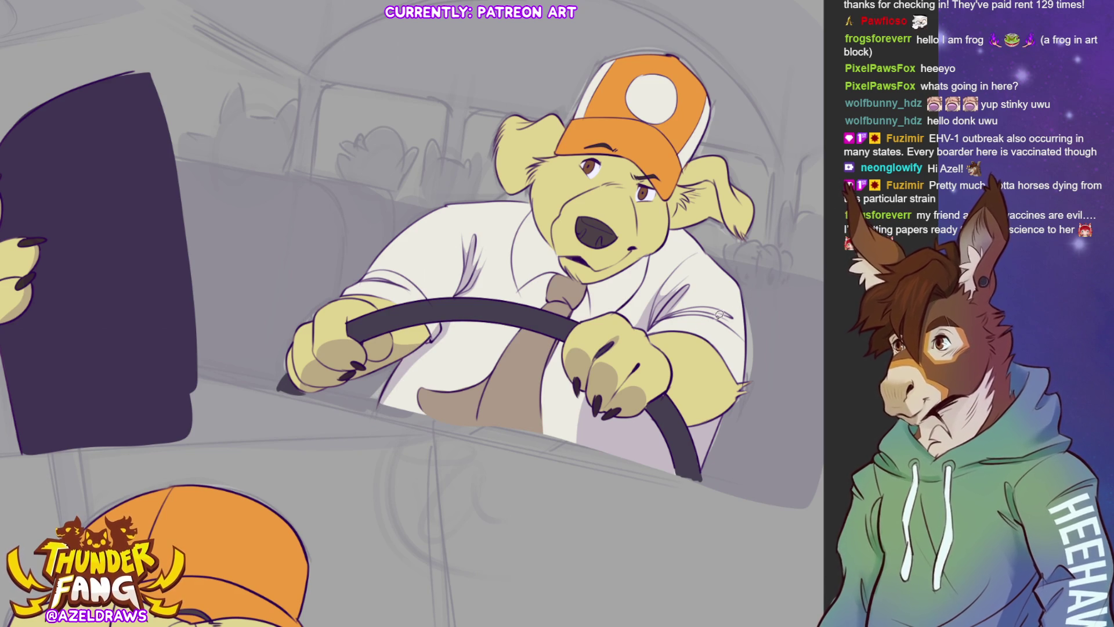
mouse_move(450, 320)
mouse_down()
mouse_move(464, 382)
mouse_move(427, 388)
mouse_move(429, 417)
mouse_move(376, 406)
mouse_move(442, 322)
mouse_up()
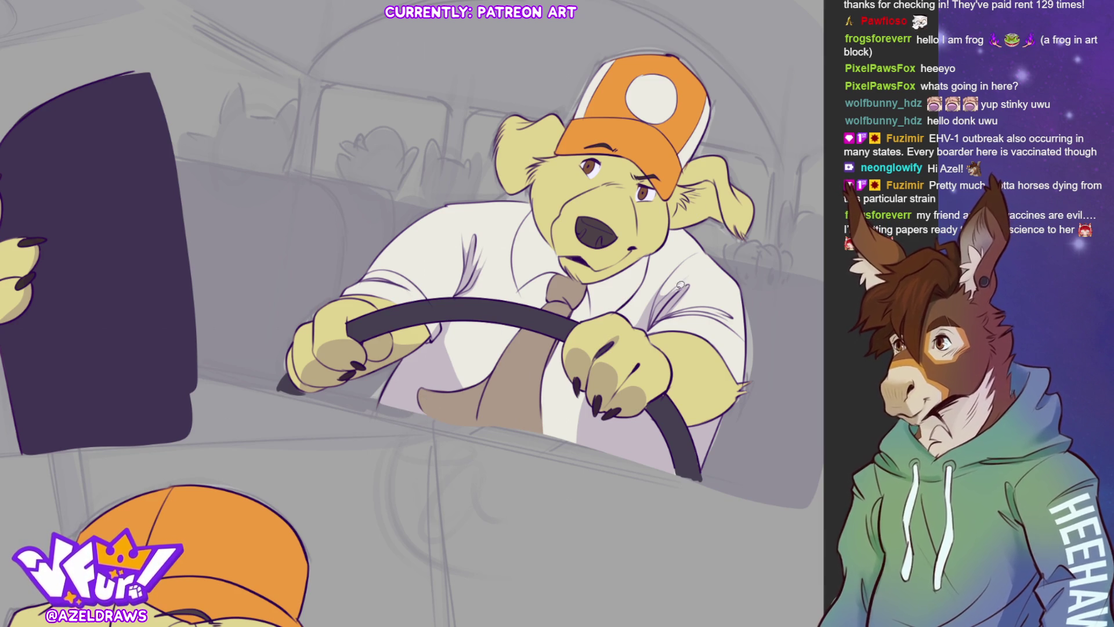
mouse_move(479, 380)
mouse_down()
mouse_move(467, 386)
mouse_move(560, 337)
mouse_move(556, 436)
mouse_move(448, 428)
mouse_move(434, 373)
mouse_move(462, 383)
mouse_up()
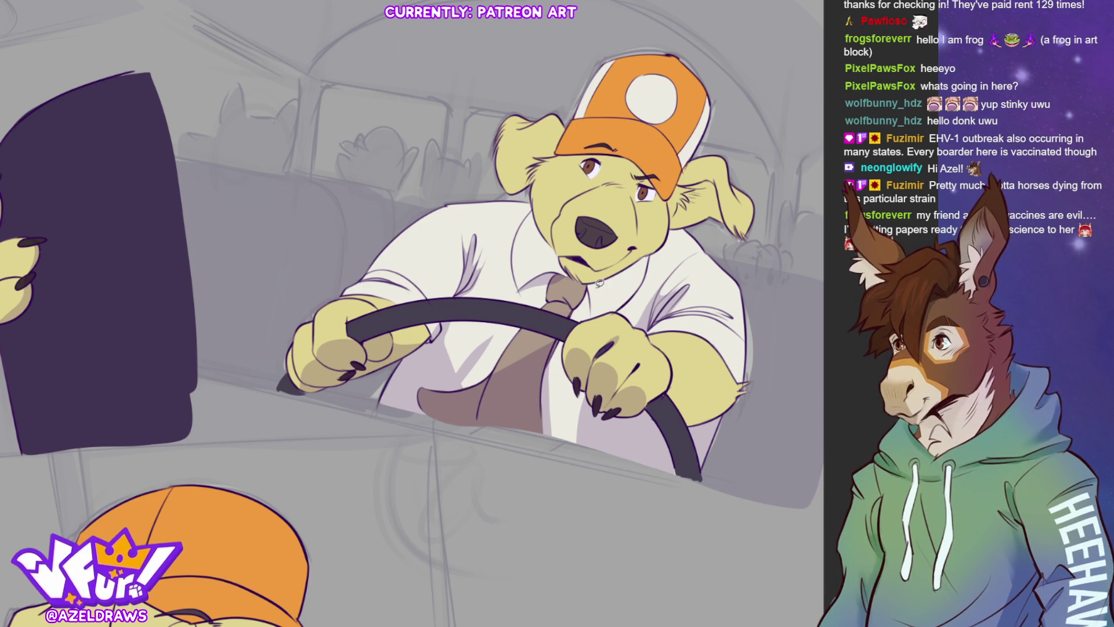
mouse_move(553, 241)
mouse_down()
mouse_move(549, 258)
mouse_move(586, 292)
mouse_move(631, 264)
mouse_move(579, 281)
mouse_move(545, 237)
mouse_up()
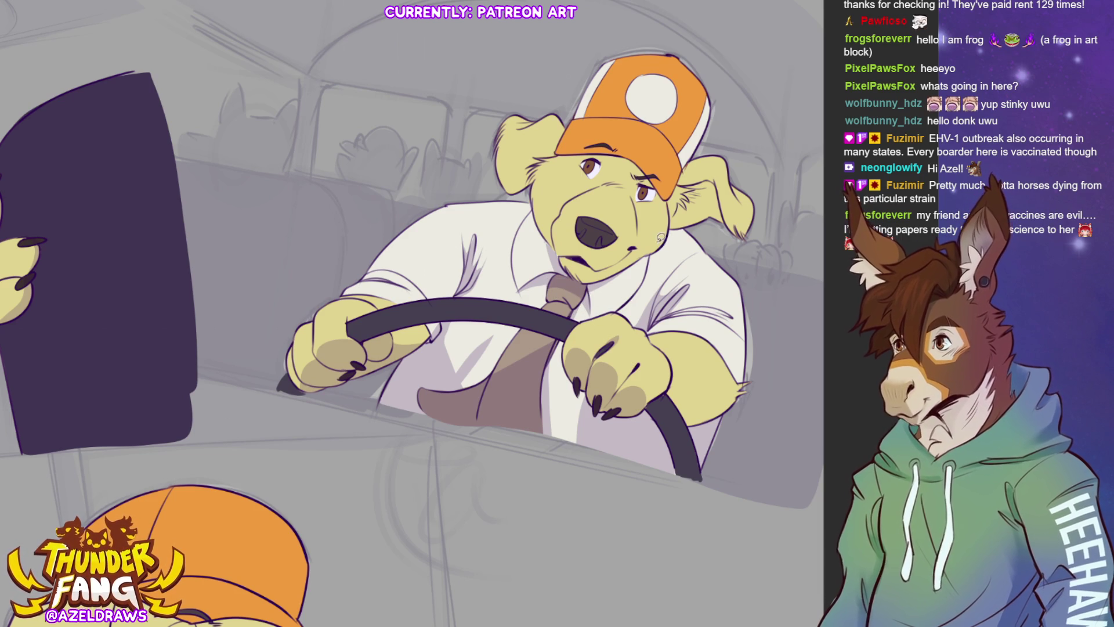
drag(533, 340, 561, 314)
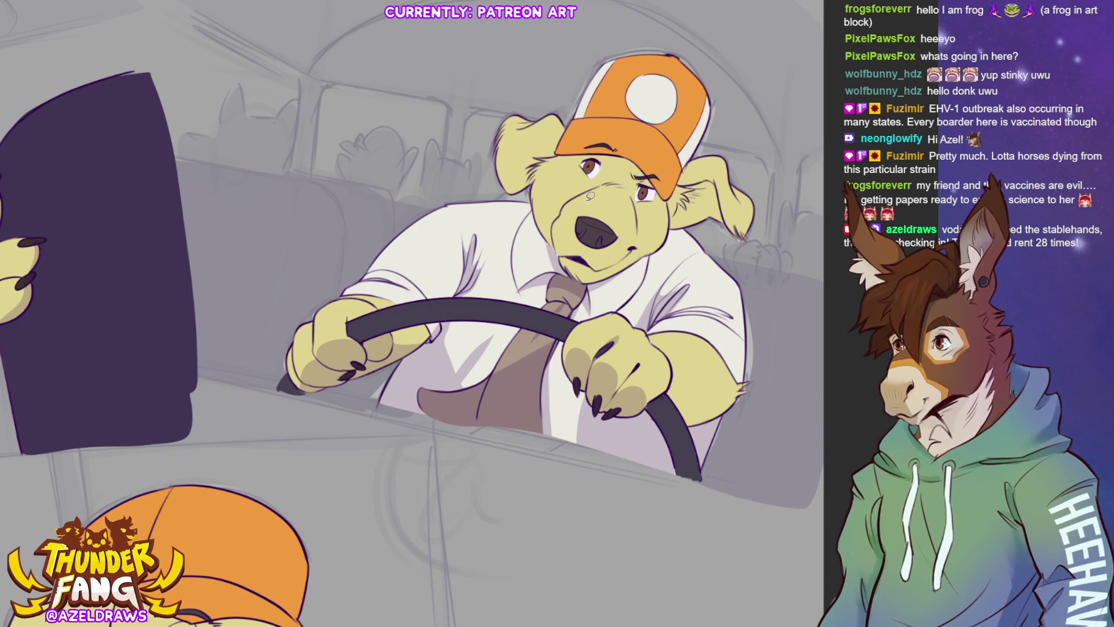
mouse_move(576, 167)
mouse_down()
mouse_move(663, 200)
mouse_move(629, 155)
mouse_move(556, 152)
mouse_up()
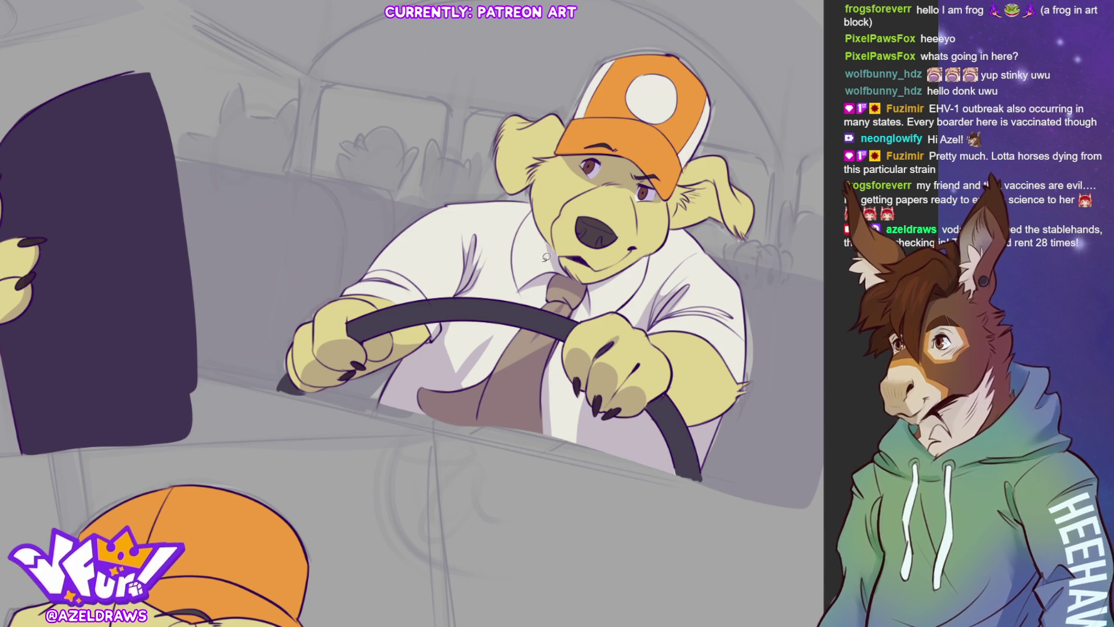
mouse_move(678, 186)
mouse_down()
mouse_move(706, 177)
mouse_move(728, 223)
mouse_move(669, 226)
mouse_move(673, 192)
mouse_up()
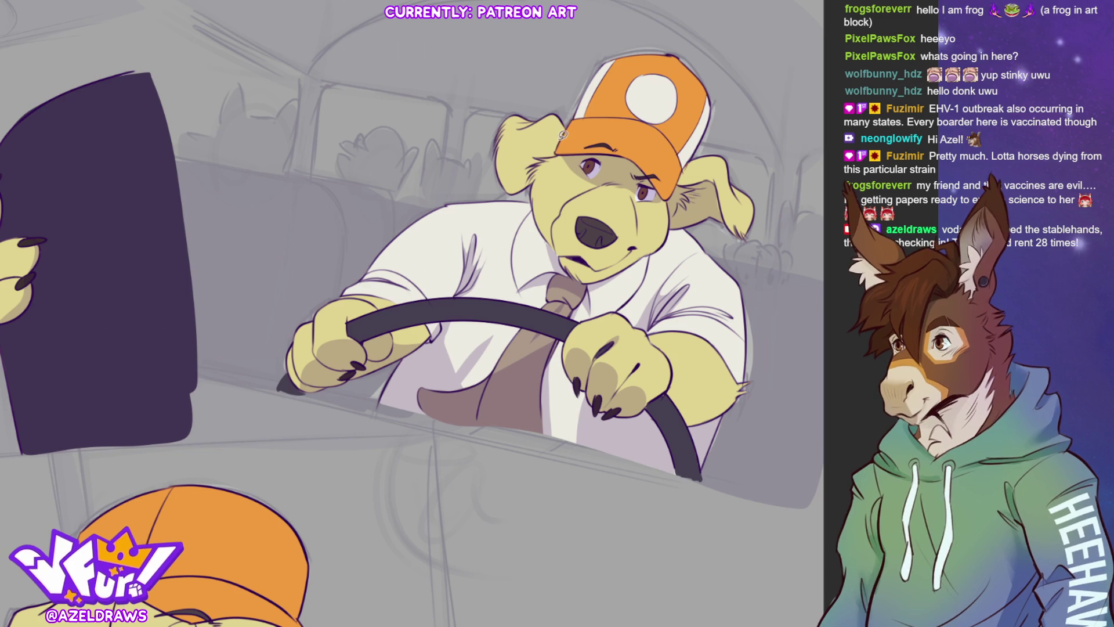
mouse_move(564, 129)
mouse_down()
mouse_move(502, 184)
mouse_move(511, 197)
mouse_move(564, 142)
mouse_up()
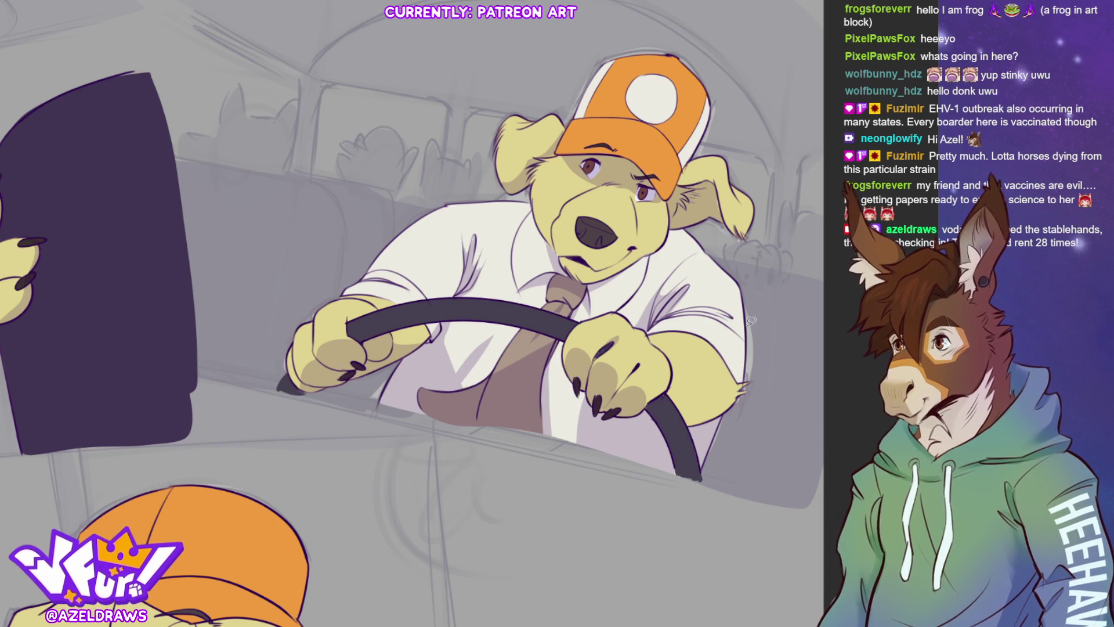
mouse_move(672, 380)
mouse_down()
mouse_move(697, 384)
mouse_move(746, 311)
mouse_move(746, 409)
mouse_move(705, 426)
mouse_move(683, 405)
mouse_move(675, 372)
mouse_up()
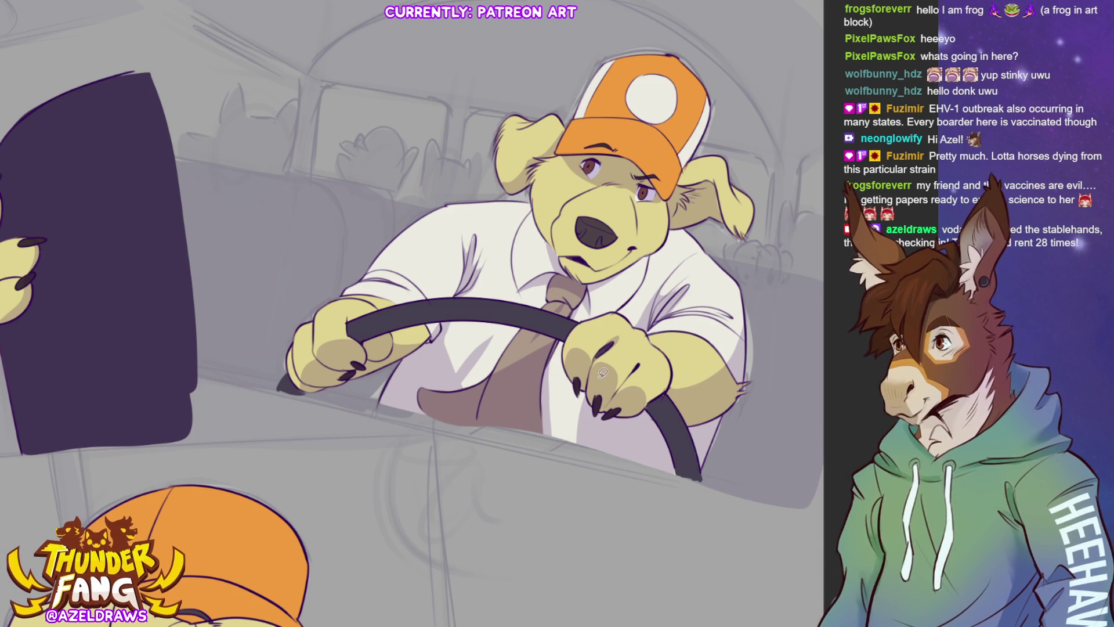
mouse_move(612, 277)
mouse_down()
mouse_move(642, 284)
mouse_move(705, 242)
mouse_up()
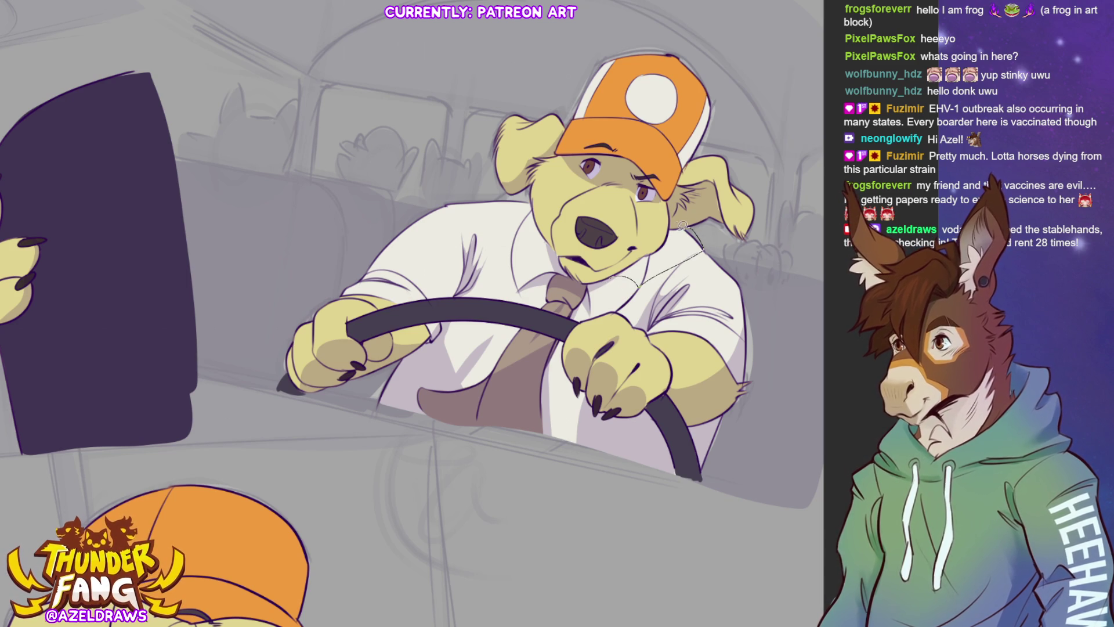
key(ctrl+z)
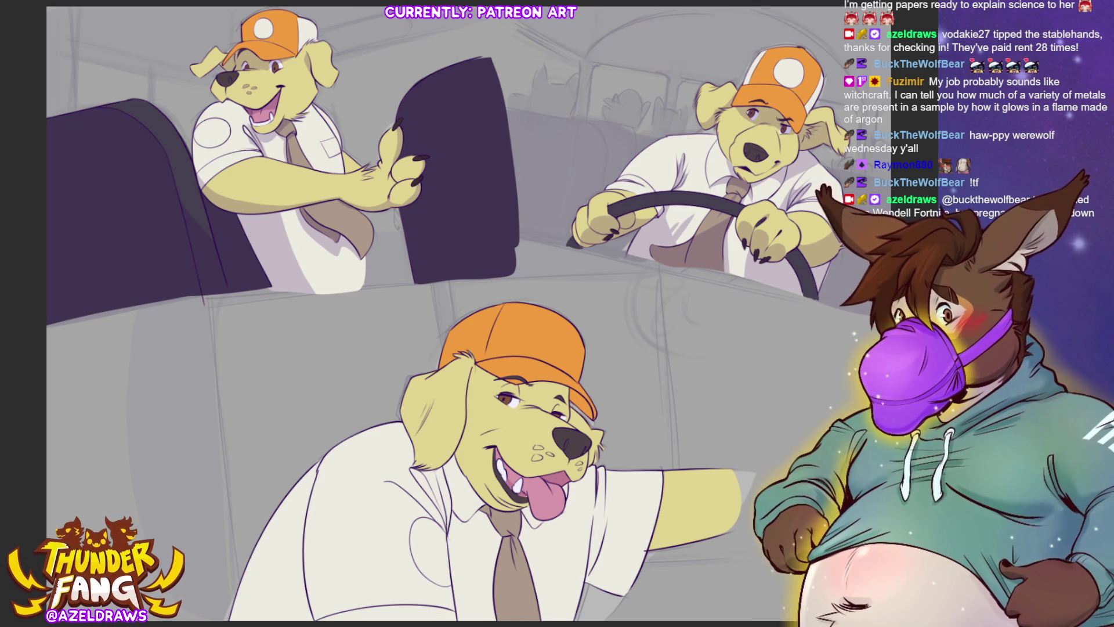
Sketch a shading edge and fold lines down the pointing dog's shirt.
scroll(441, 313, down, 3)
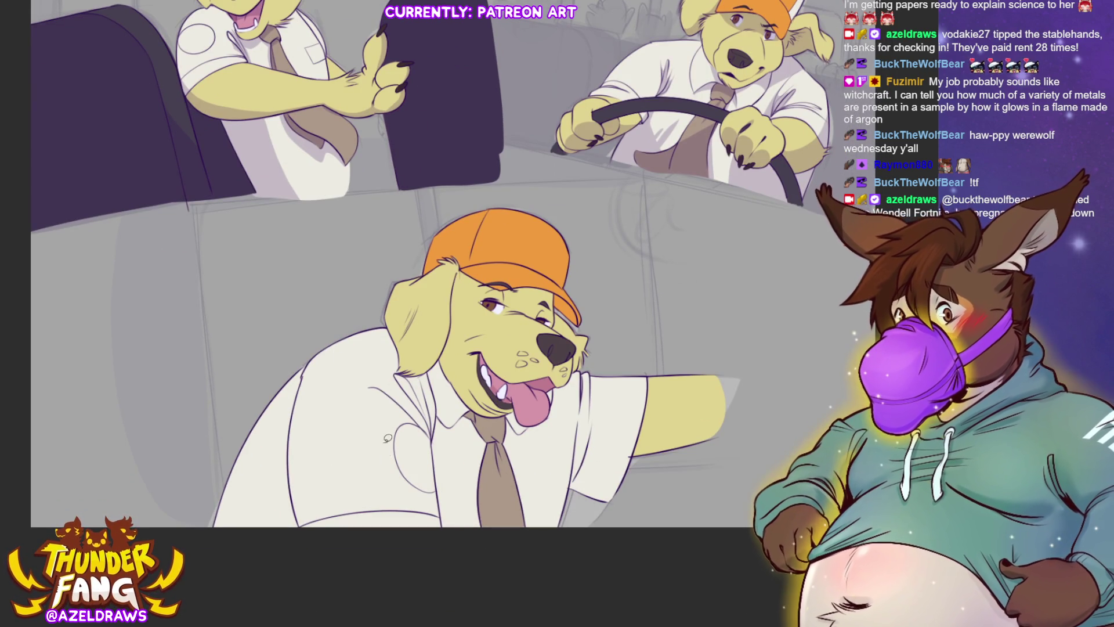
mouse_move(302, 352)
mouse_down()
mouse_move(234, 546)
mouse_move(322, 520)
mouse_move(343, 466)
mouse_move(329, 415)
mouse_move(373, 385)
mouse_move(391, 330)
mouse_move(328, 328)
mouse_up()
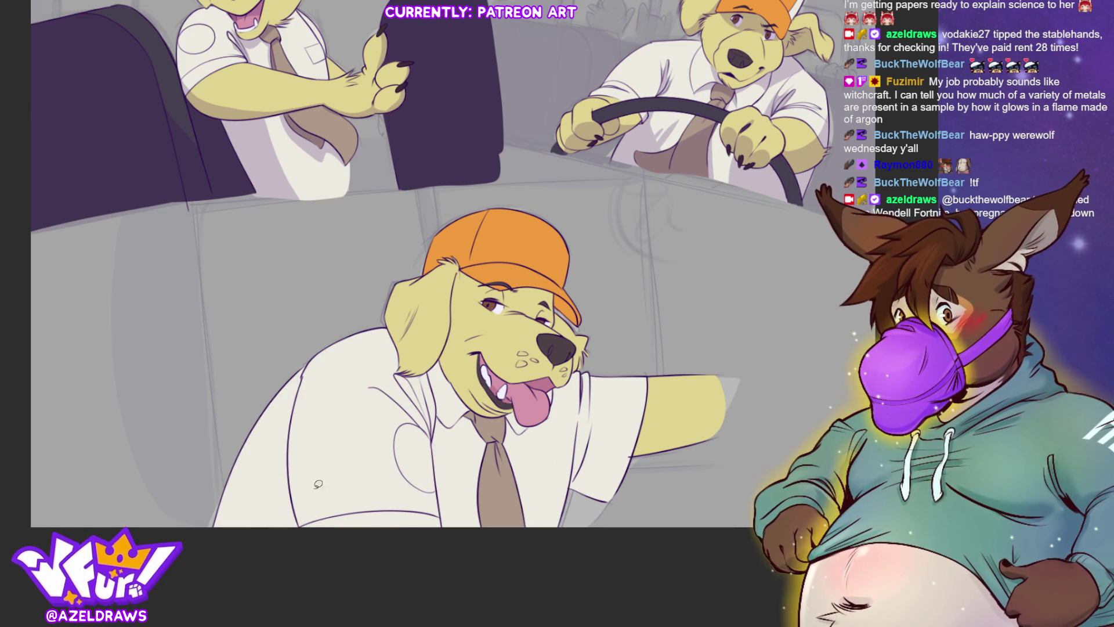
mouse_move(307, 528)
mouse_down()
mouse_move(311, 400)
mouse_move(226, 511)
mouse_move(325, 526)
mouse_up()
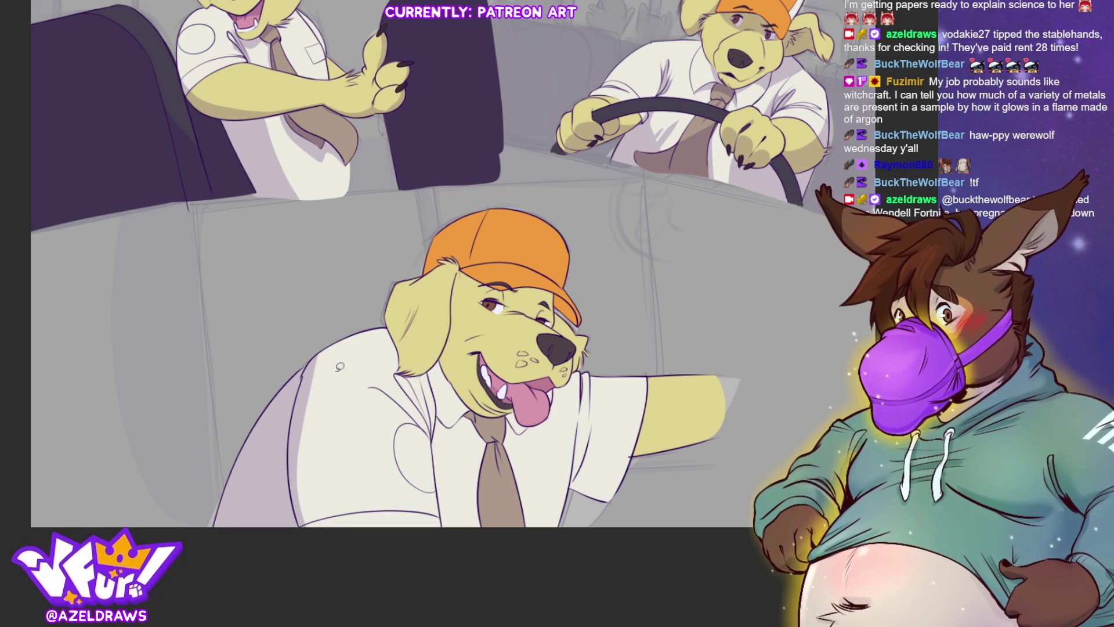
mouse_move(299, 432)
mouse_down()
mouse_move(347, 484)
mouse_move(344, 380)
mouse_move(298, 383)
mouse_up()
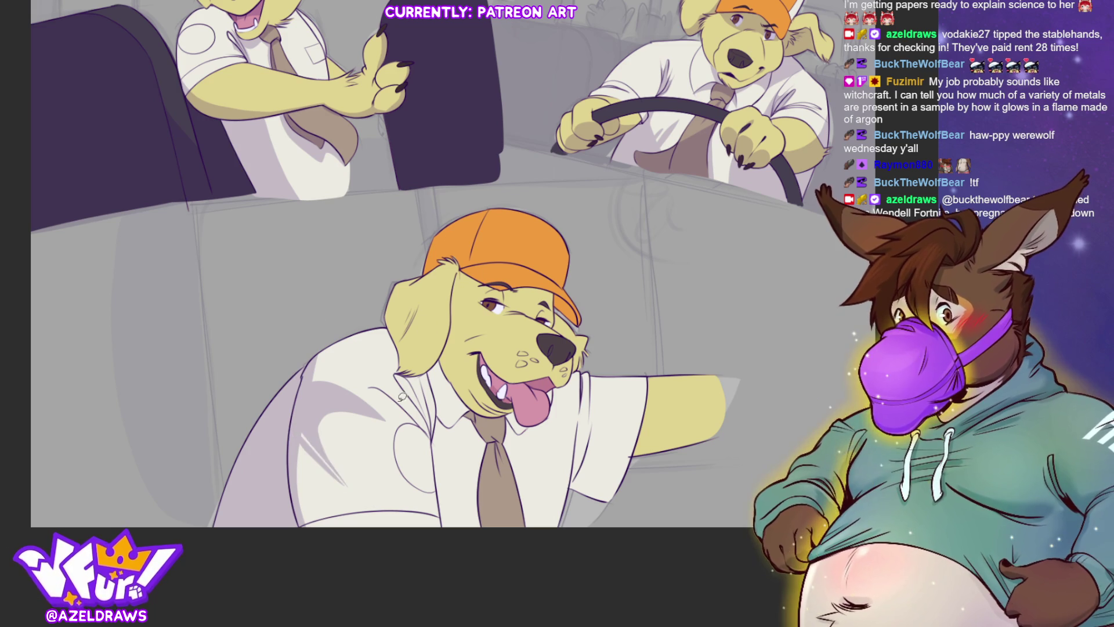
Replace the old shirt shading with a new lavender shadow down the shirt's left side.
key(ctrl+z)
key(ctrl+z)
mouse_move(295, 433)
mouse_down()
mouse_move(350, 489)
mouse_move(349, 413)
mouse_move(328, 398)
mouse_up()
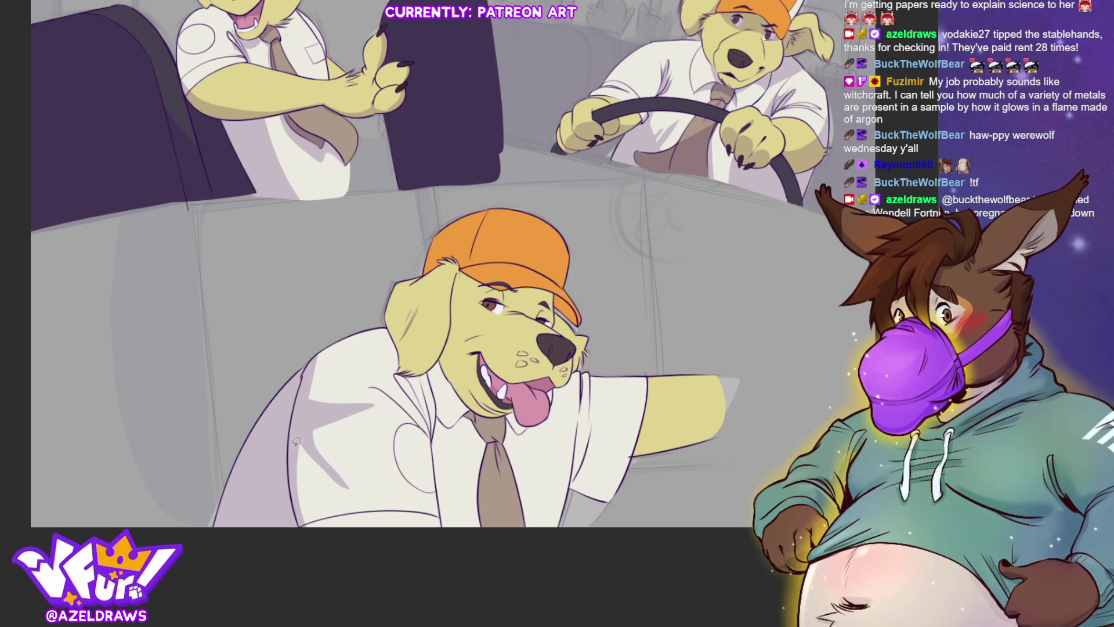
key(ctrl+z)
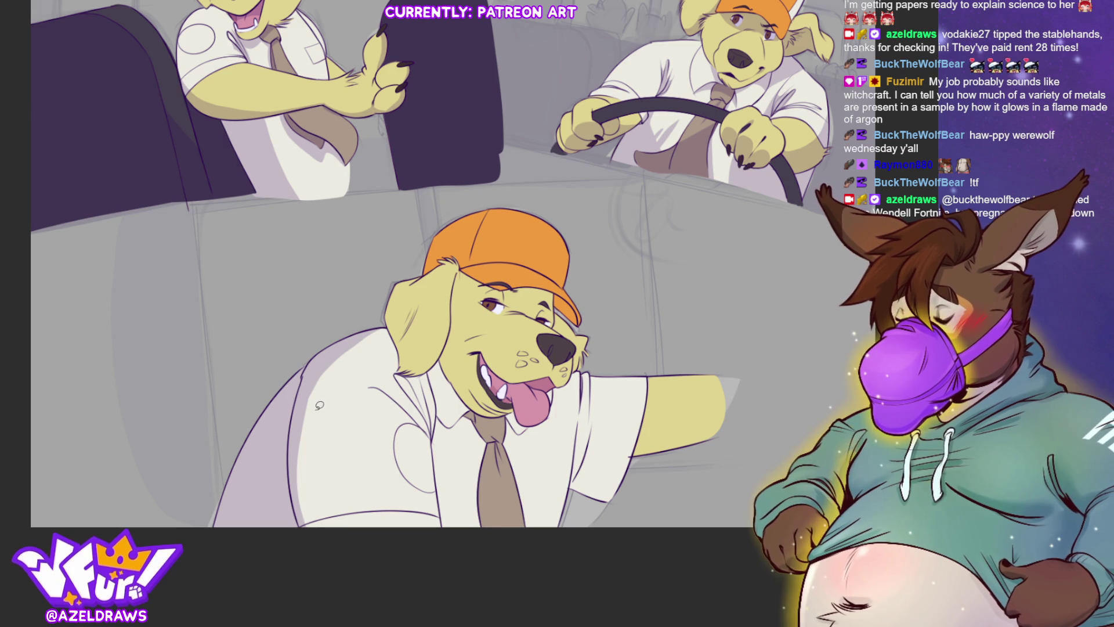
mouse_move(322, 370)
mouse_down()
mouse_move(355, 454)
mouse_move(324, 440)
mouse_up()
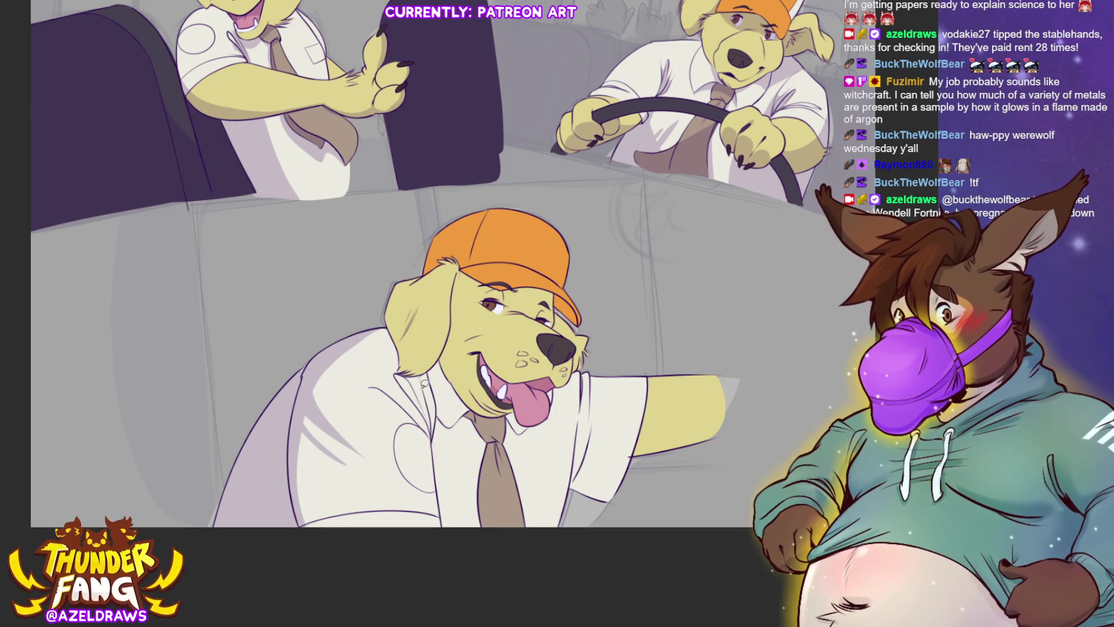
mouse_move(431, 430)
mouse_down()
mouse_move(414, 401)
mouse_move(426, 389)
mouse_move(458, 427)
mouse_move(445, 531)
mouse_move(427, 350)
mouse_up()
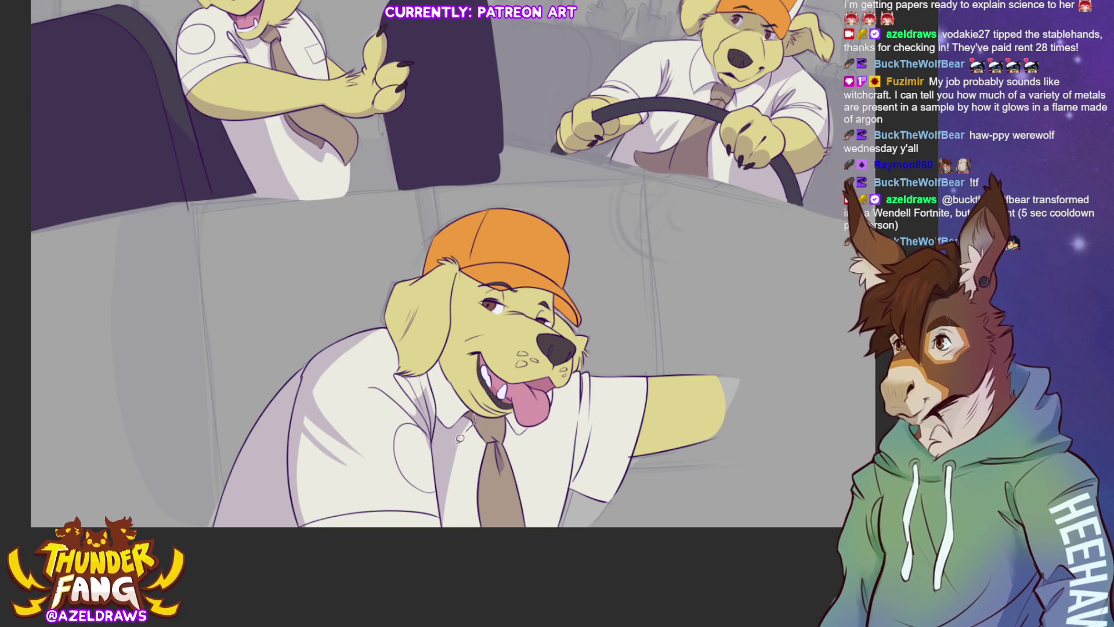
Outline shadow regions from the tie down the shirt and along the top of the tongue.
mouse_move(481, 432)
mouse_down()
mouse_move(485, 535)
mouse_move(488, 452)
mouse_move(473, 402)
mouse_up()
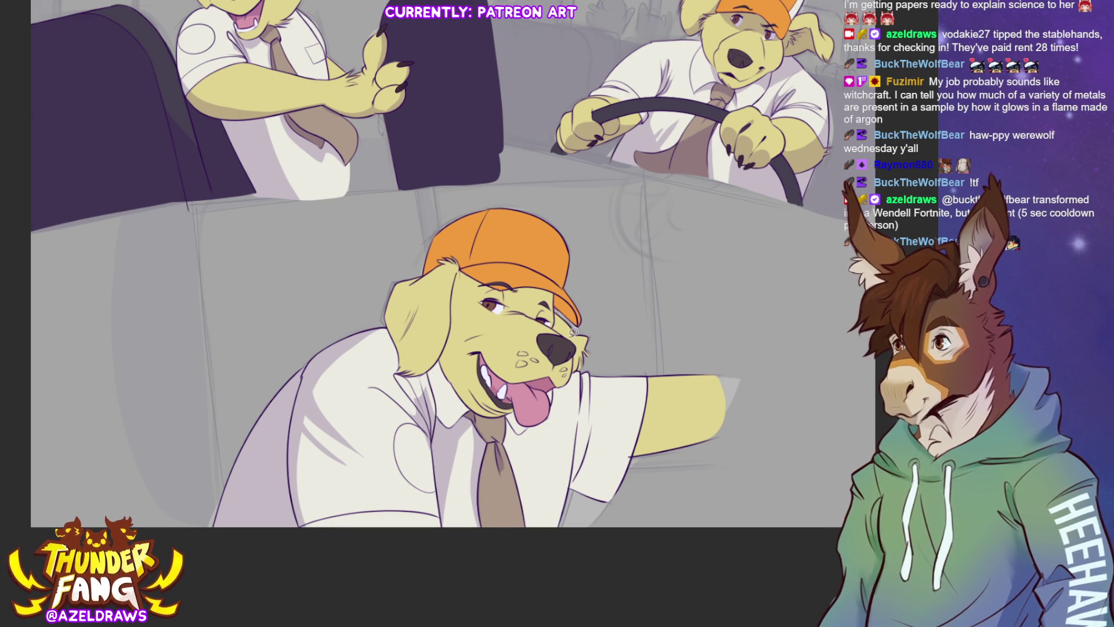
mouse_move(578, 407)
mouse_down()
mouse_move(591, 433)
mouse_move(768, 428)
mouse_move(604, 516)
mouse_move(575, 501)
mouse_move(579, 410)
mouse_up()
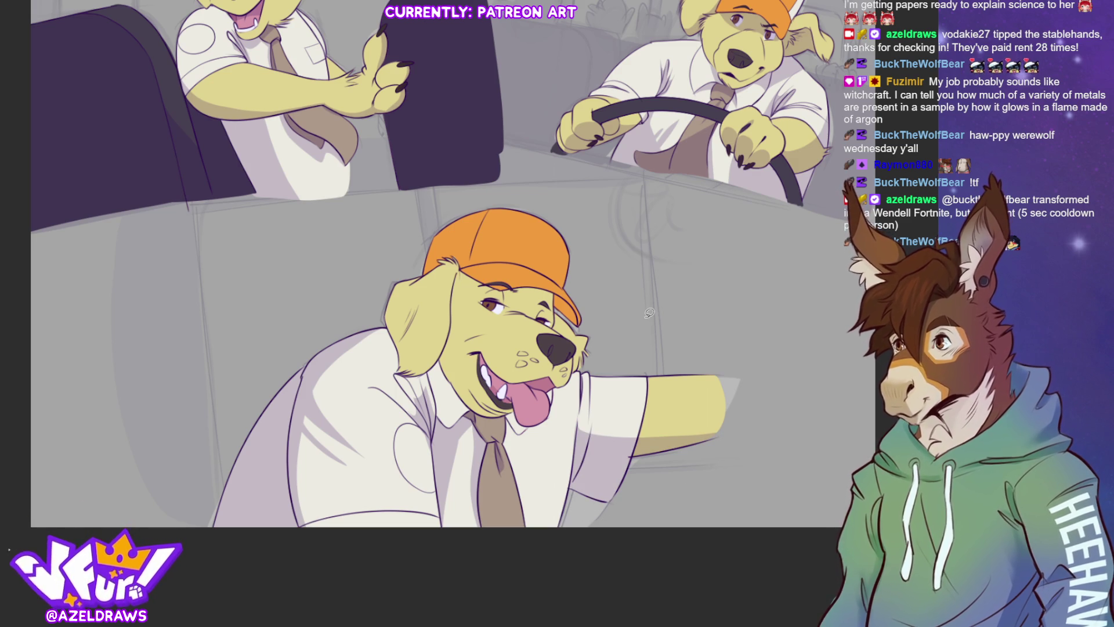
mouse_move(497, 380)
mouse_down()
mouse_move(555, 386)
mouse_move(522, 380)
mouse_move(545, 387)
mouse_move(558, 377)
mouse_move(511, 381)
mouse_move(557, 374)
mouse_move(504, 375)
mouse_move(483, 352)
mouse_up()
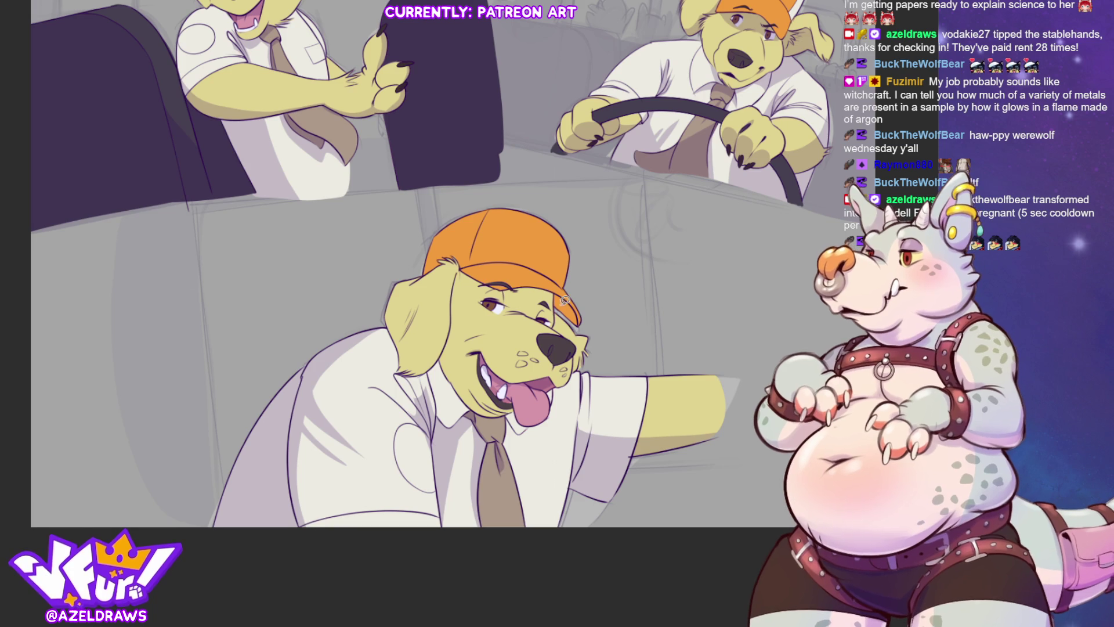
Shade around the eye, mouth and nose top, then fill the nose with a dark colour.
mouse_move(461, 270)
mouse_down()
mouse_move(499, 304)
mouse_move(556, 313)
mouse_move(557, 293)
mouse_move(461, 271)
mouse_up()
mouse_move(554, 288)
mouse_down()
mouse_move(582, 319)
mouse_move(556, 307)
mouse_move(557, 293)
mouse_up()
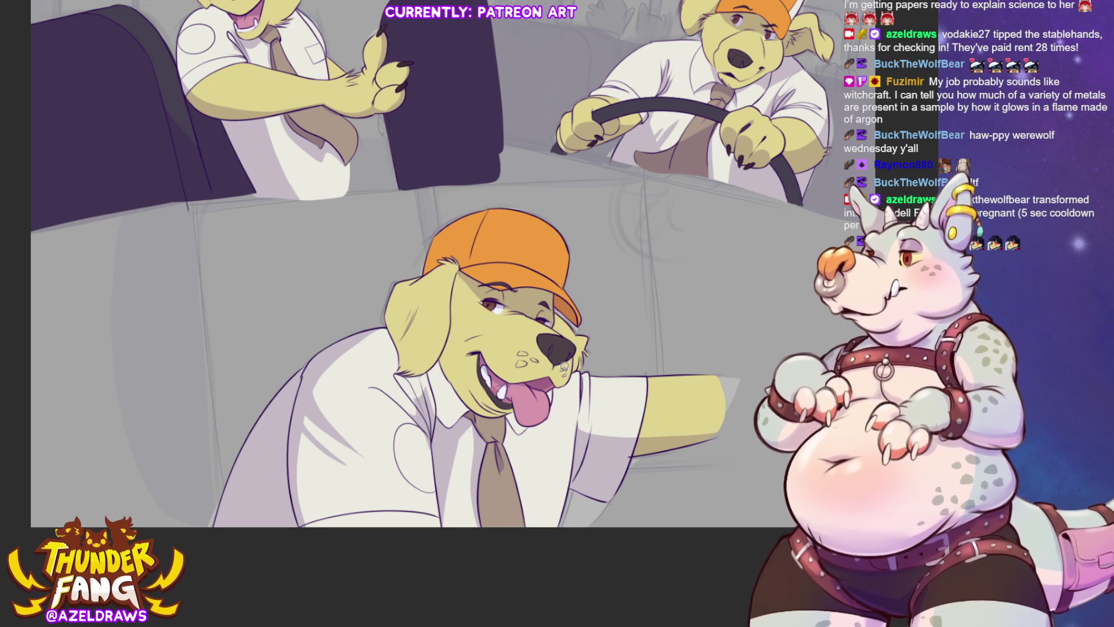
mouse_move(578, 344)
mouse_down()
mouse_move(552, 375)
mouse_move(570, 379)
mouse_move(579, 348)
mouse_up()
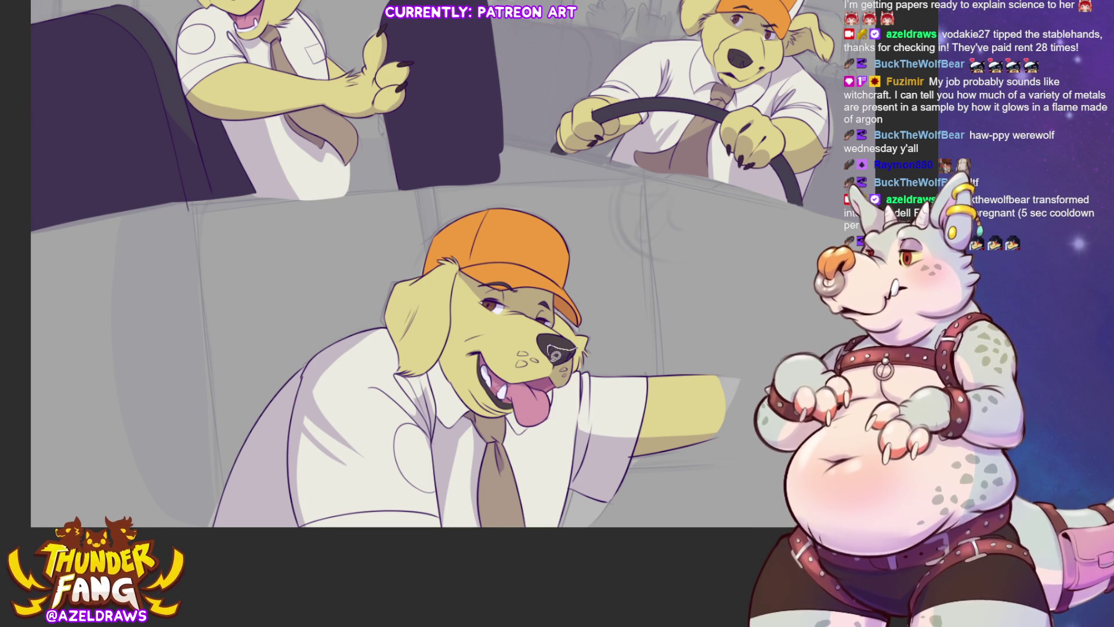
mouse_move(554, 306)
mouse_down()
mouse_move(576, 369)
mouse_move(597, 356)
mouse_move(574, 315)
mouse_up()
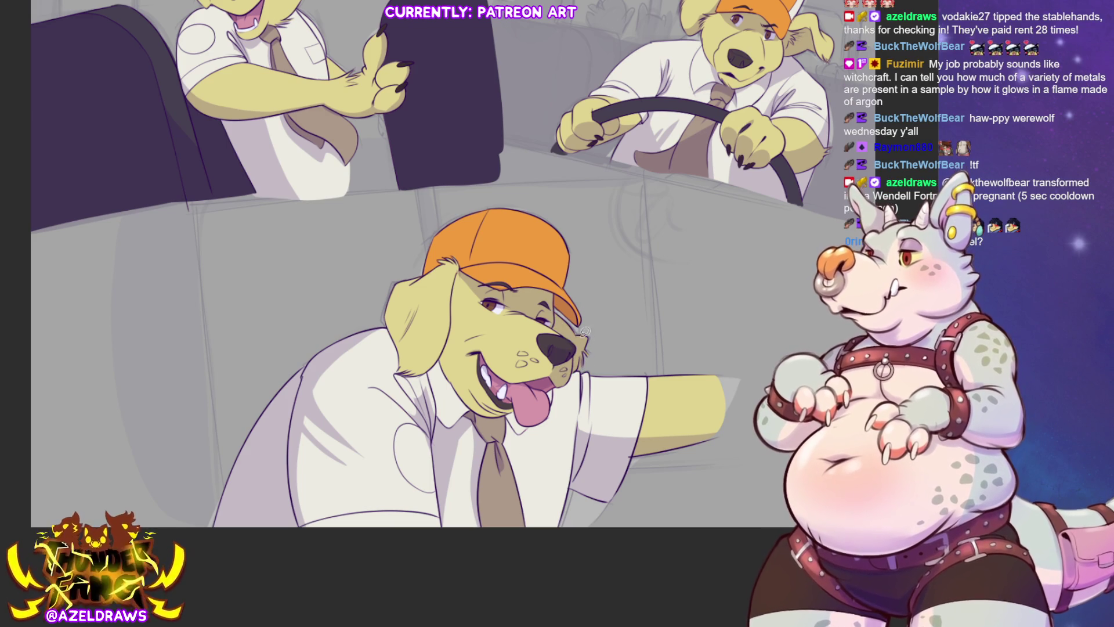
alt+click(564, 339)
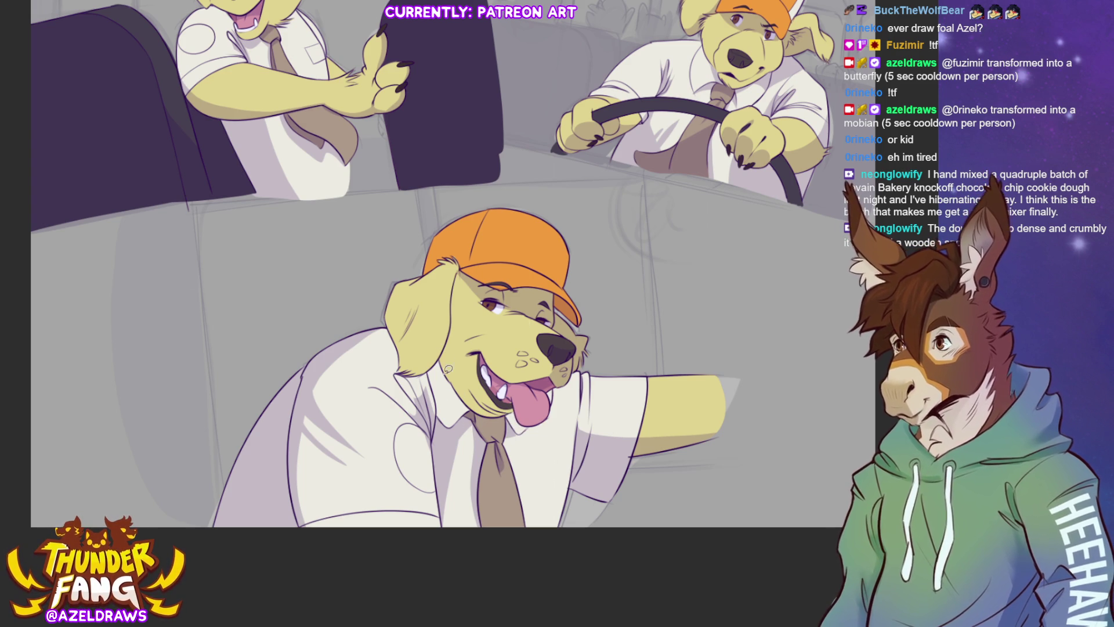
Add shading lines from cheek to tongue, along the ear edge and on the shirt by the arm.
mouse_move(442, 356)
mouse_down()
mouse_move(469, 414)
mouse_move(509, 421)
mouse_move(516, 409)
mouse_move(482, 411)
mouse_move(464, 395)
mouse_up()
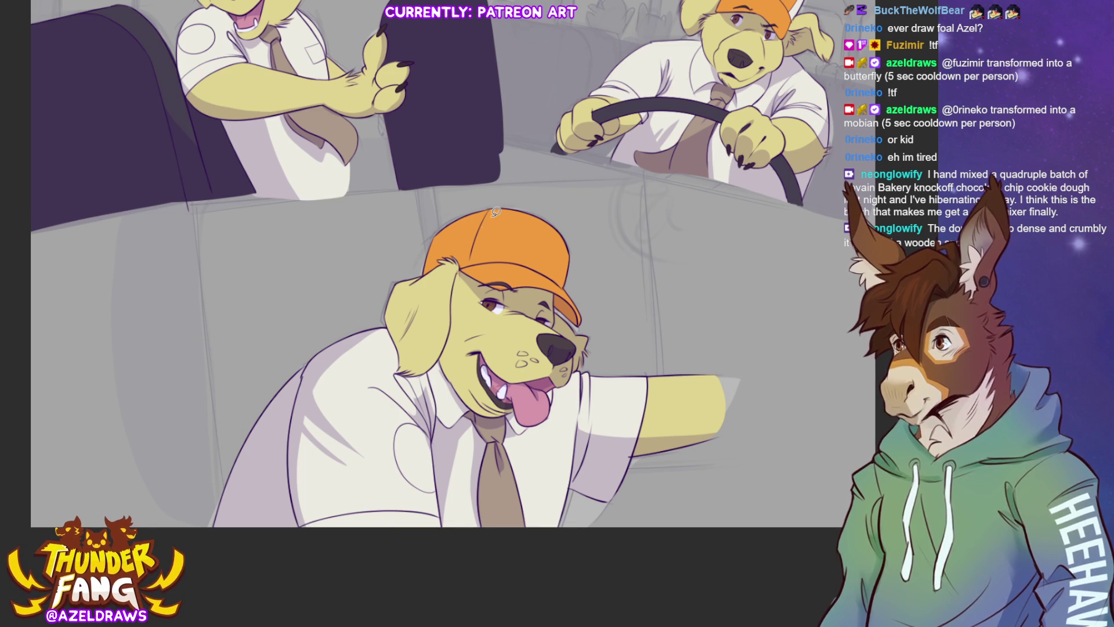
mouse_move(460, 278)
mouse_down()
mouse_move(446, 364)
mouse_move(462, 263)
mouse_up()
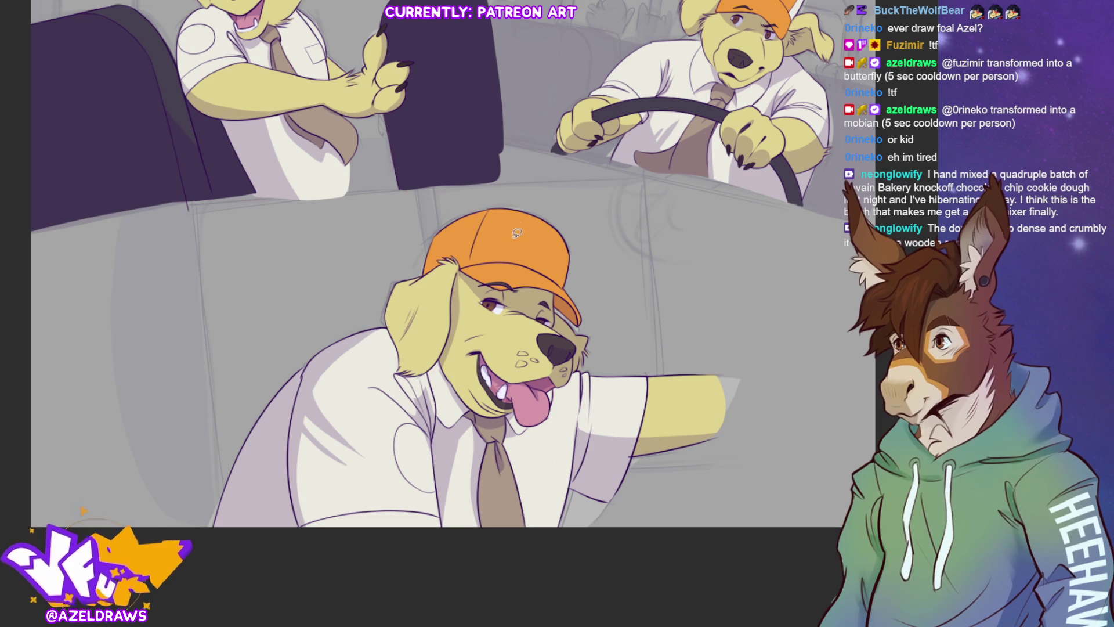
mouse_move(524, 528)
mouse_down()
mouse_move(564, 440)
mouse_move(578, 456)
mouse_move(520, 604)
mouse_up()
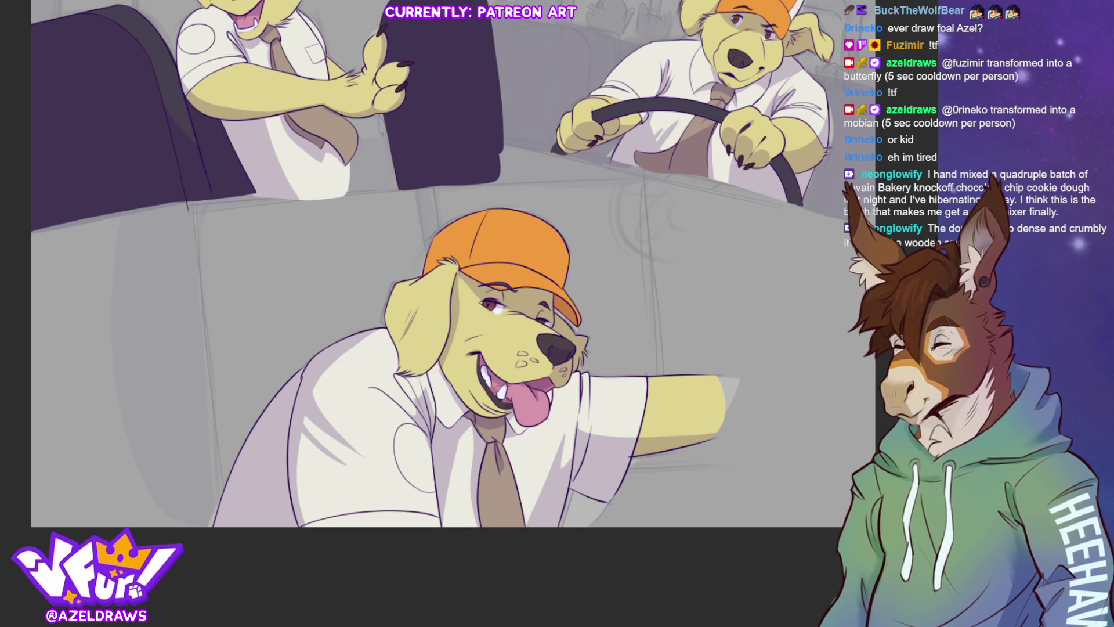
Put a white oval emblem on the orange cap and fit the whole comic page in view.
alt+click(555, 350)
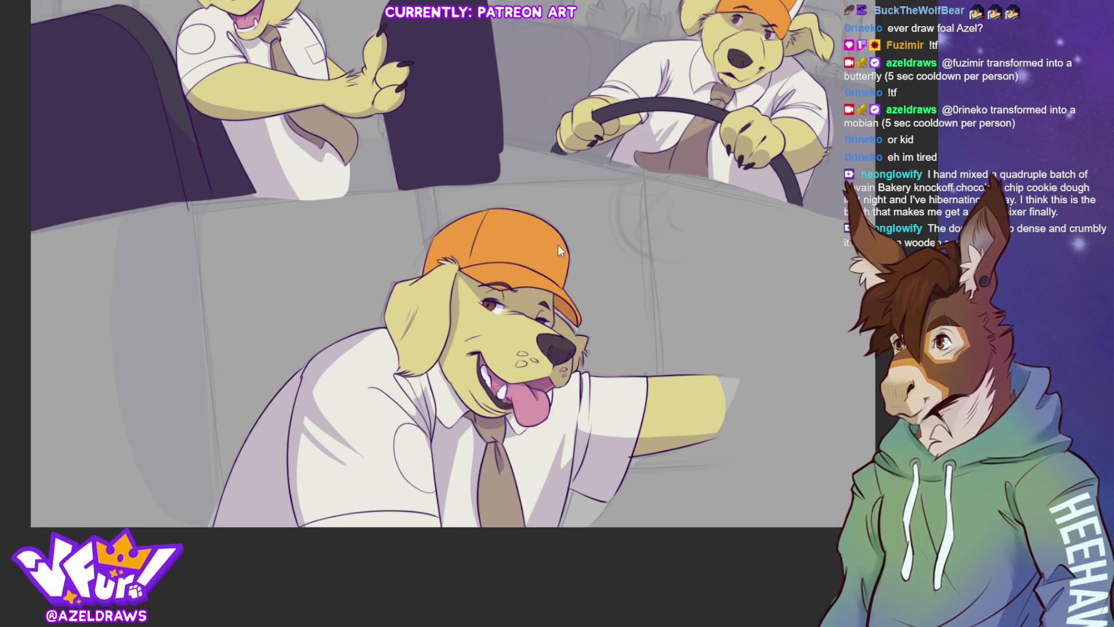
mouse_move(522, 228)
mouse_down()
mouse_move(515, 256)
mouse_move(549, 244)
mouse_move(528, 226)
mouse_up()
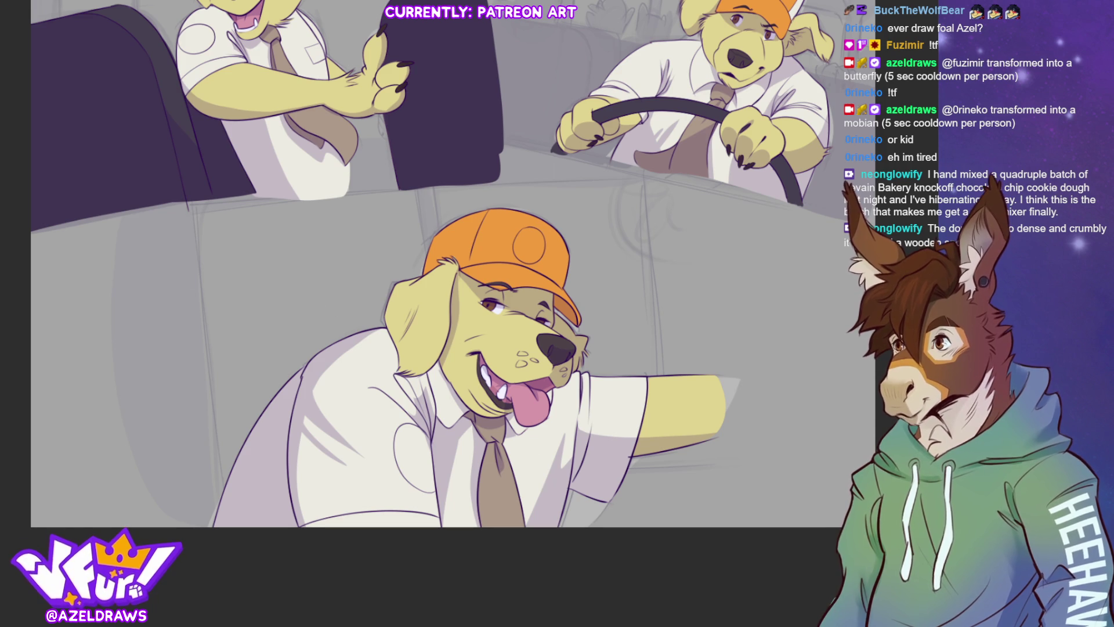
mouse_move(546, 222)
mouse_down()
mouse_move(515, 230)
mouse_move(544, 212)
mouse_up()
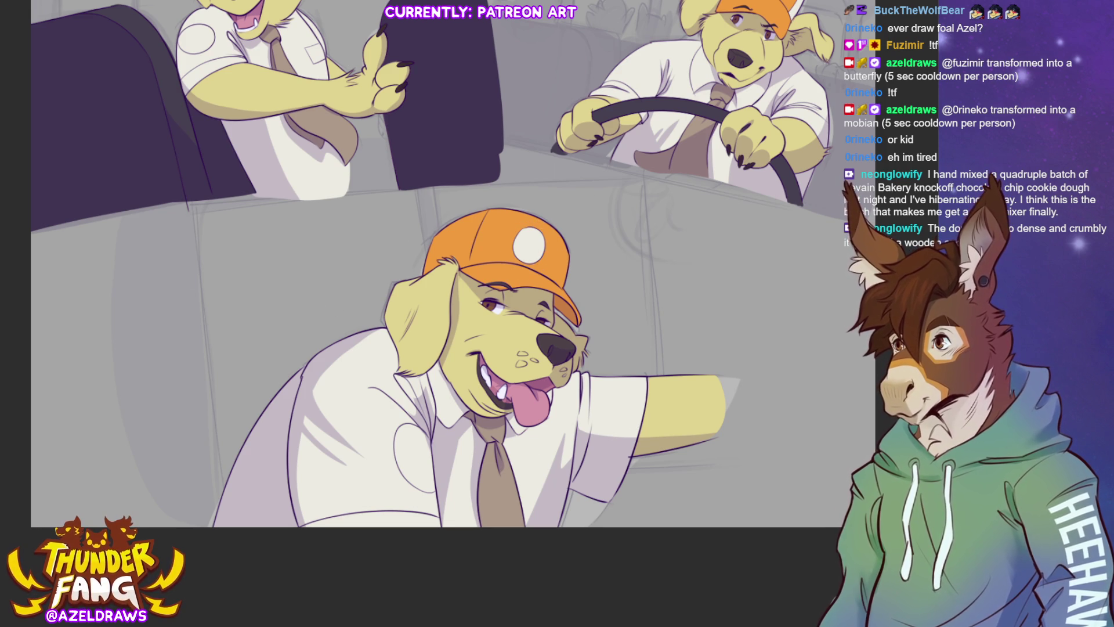
key(ctrl+0)
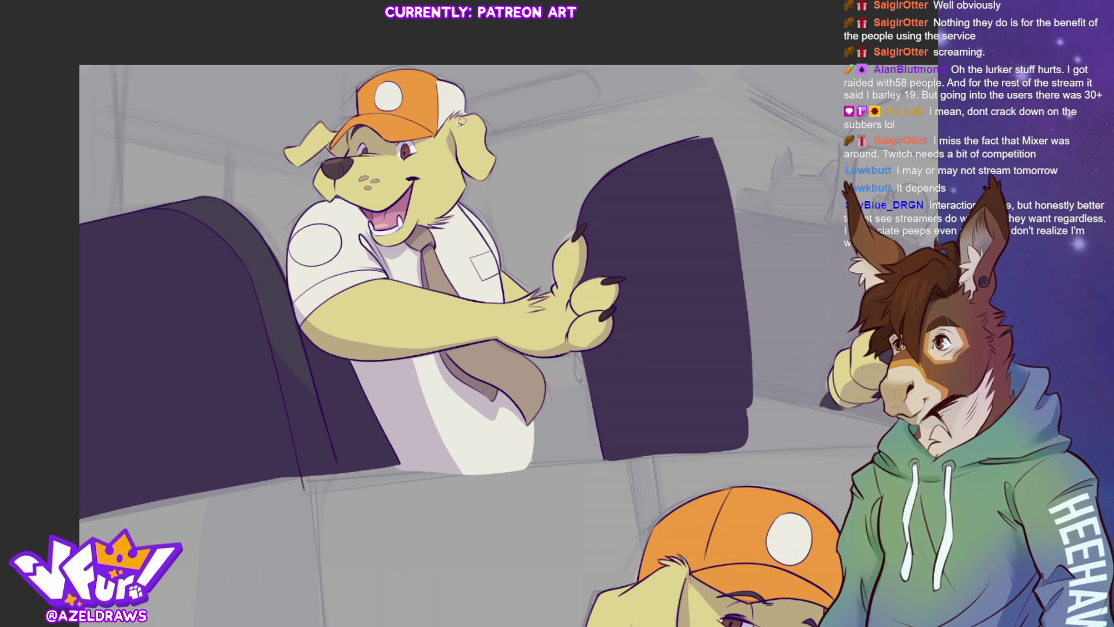
Try thin strokes along the dog driver's ear edge, then undo the last one.
mouse_move(463, 125)
mouse_down()
mouse_move(473, 171)
mouse_move(495, 158)
mouse_move(490, 123)
mouse_move(502, 156)
mouse_up()
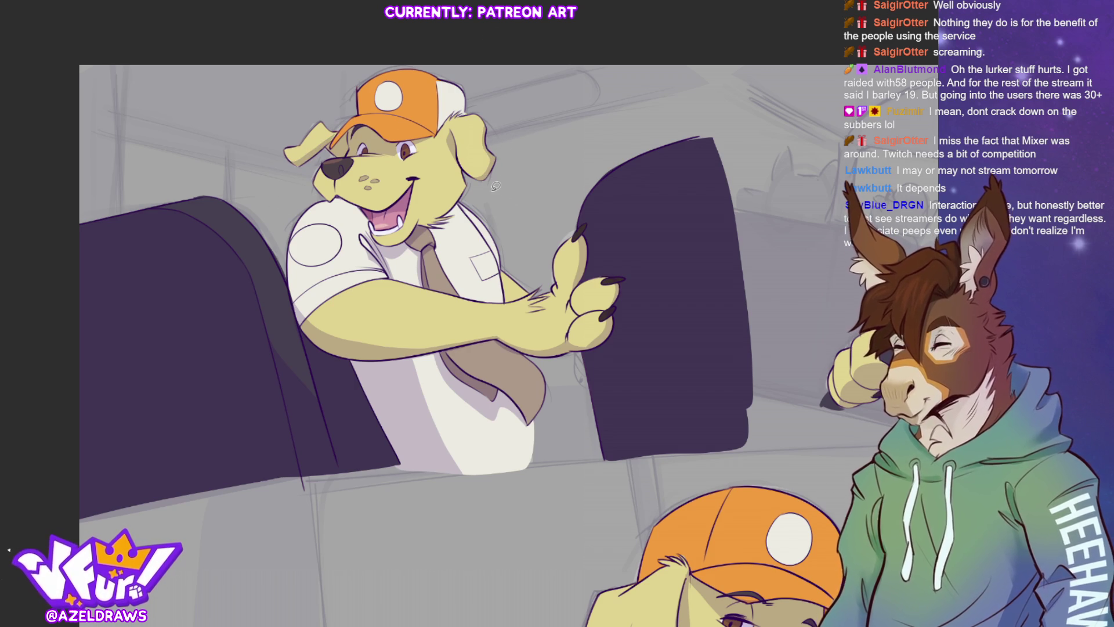
drag(457, 144, 491, 175)
key(ctrl+z)
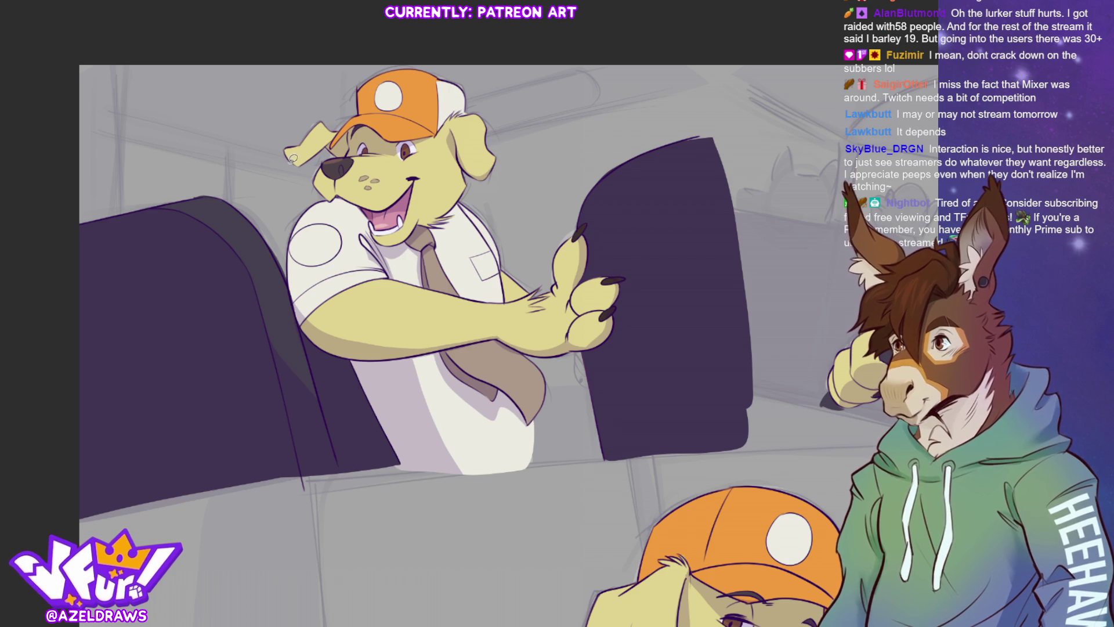